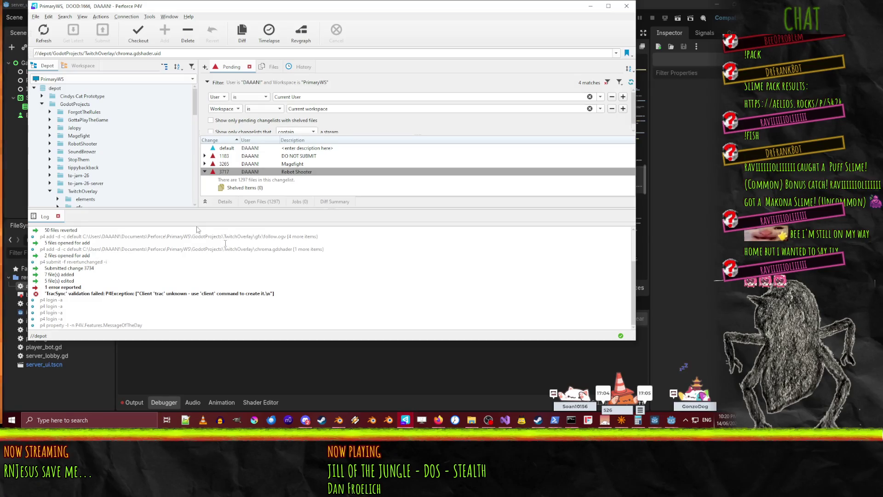
- Check out to-jam-26 and to-jam-26-server into the default pending changelist, then minimize P4V
{"action": "scroll", "coordinate": [73, 138], "scroll_direction": "down", "scroll_amount": 2}
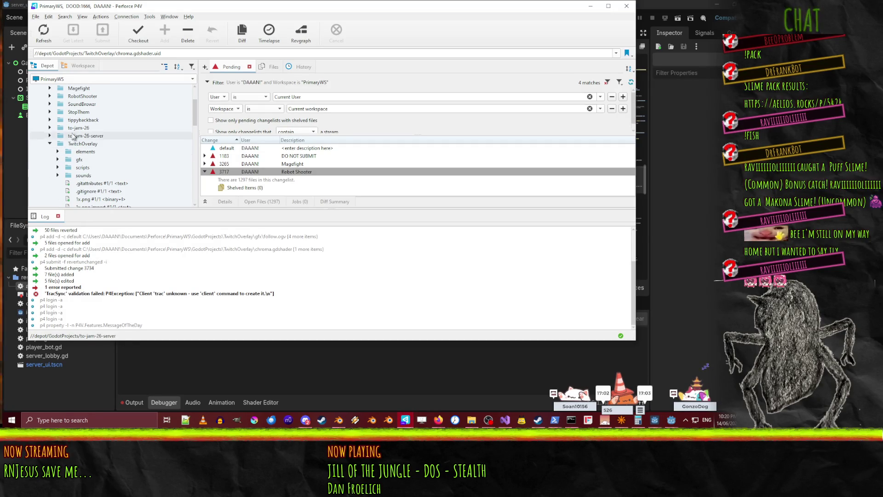
{"action": "left_click", "coordinate": [74, 135]}
{"action": "left_click", "coordinate": [75, 128], "text": "shift"}
{"action": "left_click_drag", "start_coordinate": [75, 129], "coordinate": [227, 148]}
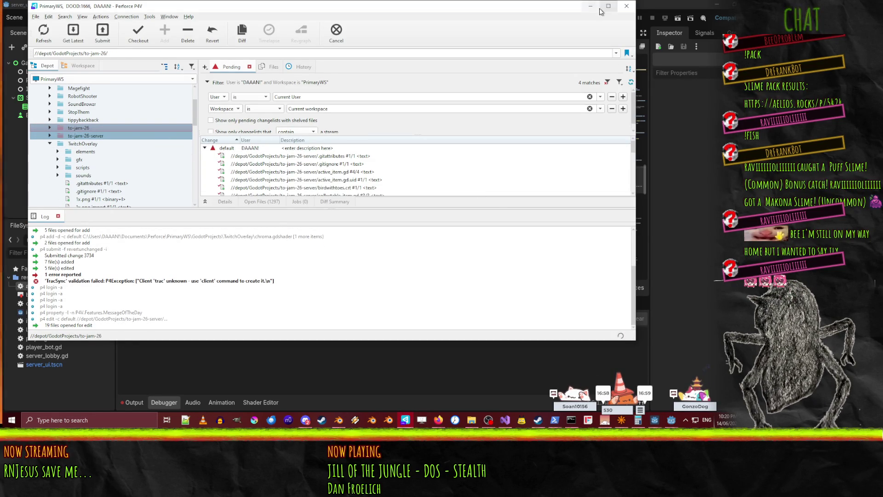
{"action": "left_click", "coordinate": [600, 7]}
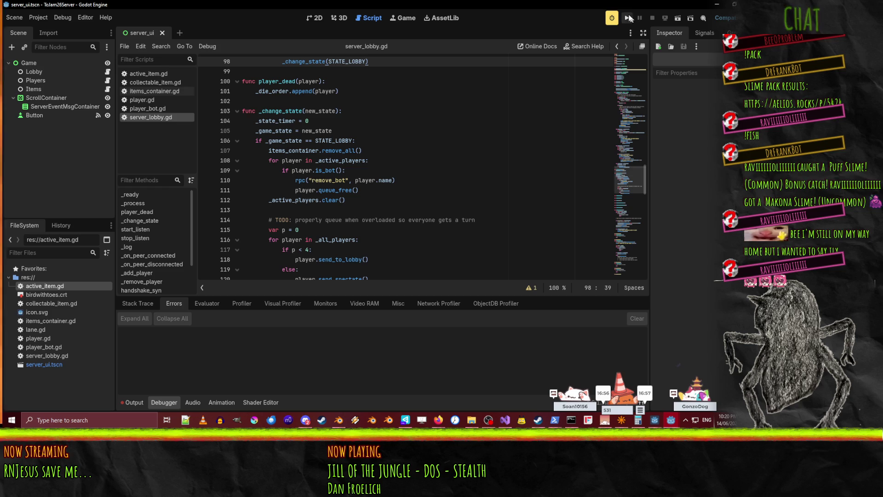
{"action": "left_click", "coordinate": [363, 190]}
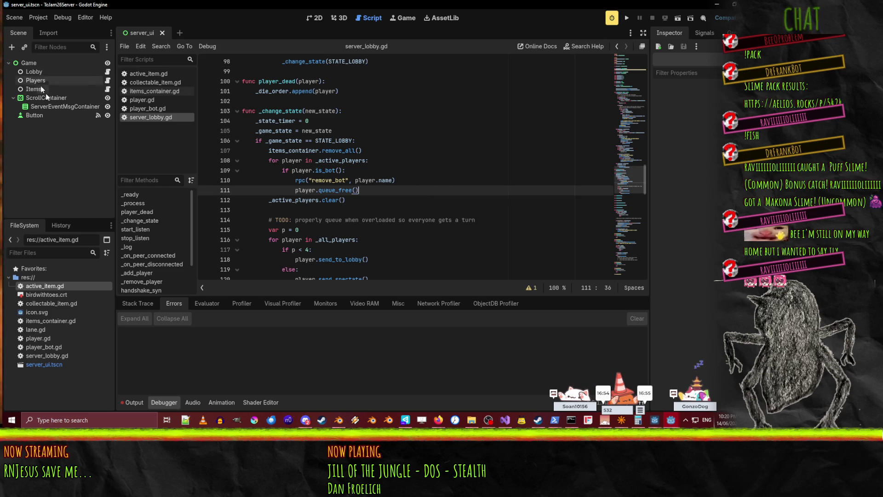
{"action": "scroll", "coordinate": [392, 167], "scroll_direction": "up", "scroll_amount": 20}
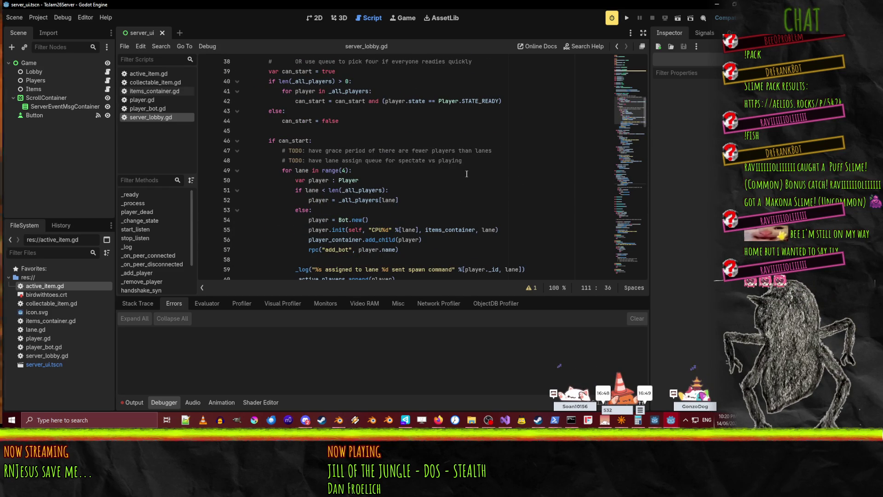
{"action": "left_click", "coordinate": [480, 211]}
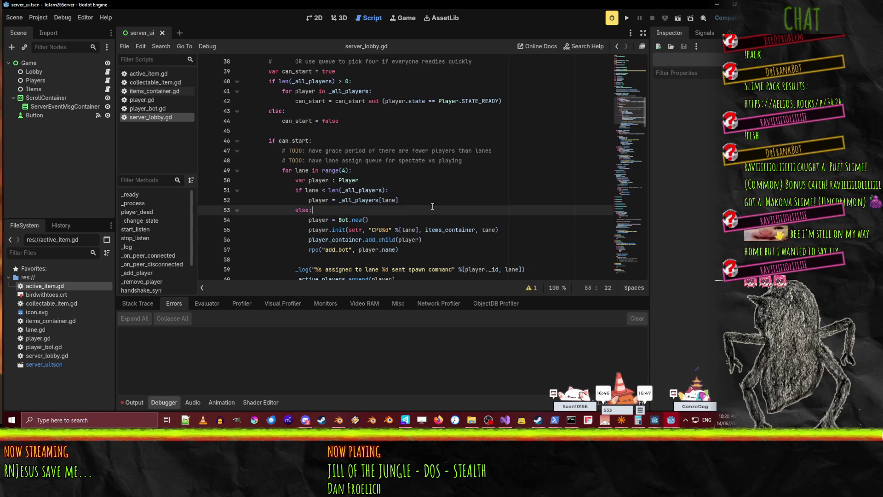
{"action": "scroll", "coordinate": [479, 211], "scroll_direction": "down", "scroll_amount": 3}
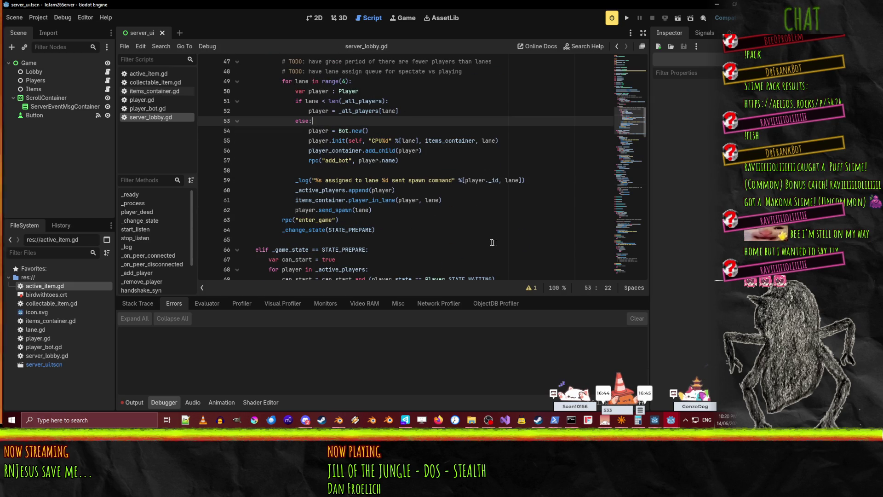
{"action": "scroll", "coordinate": [501, 244], "scroll_direction": "up", "scroll_amount": 7}
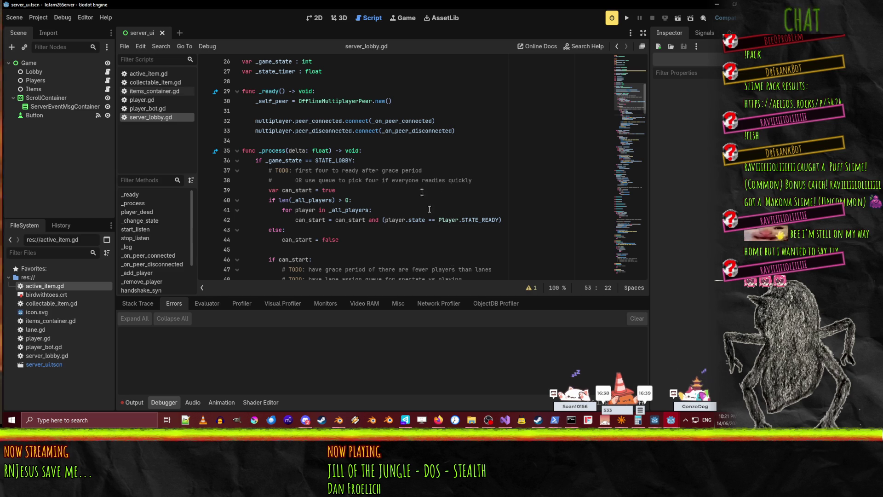
{"action": "scroll", "coordinate": [437, 210], "scroll_direction": "up", "scroll_amount": 4}
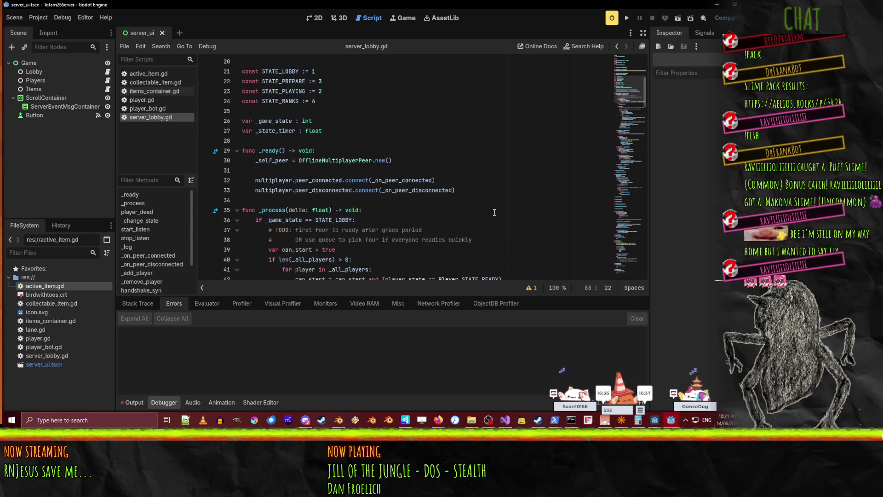
{"action": "scroll", "coordinate": [494, 212], "scroll_direction": "down", "scroll_amount": 9}
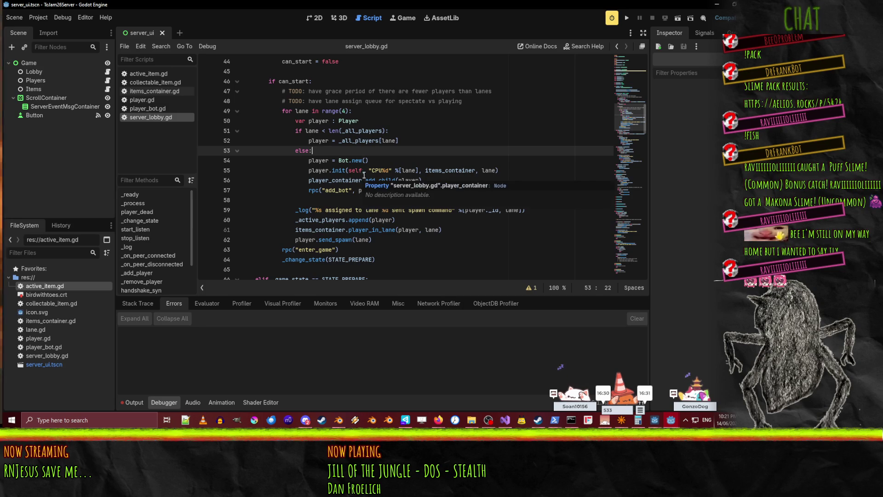
{"action": "double_click", "coordinate": [360, 140]}
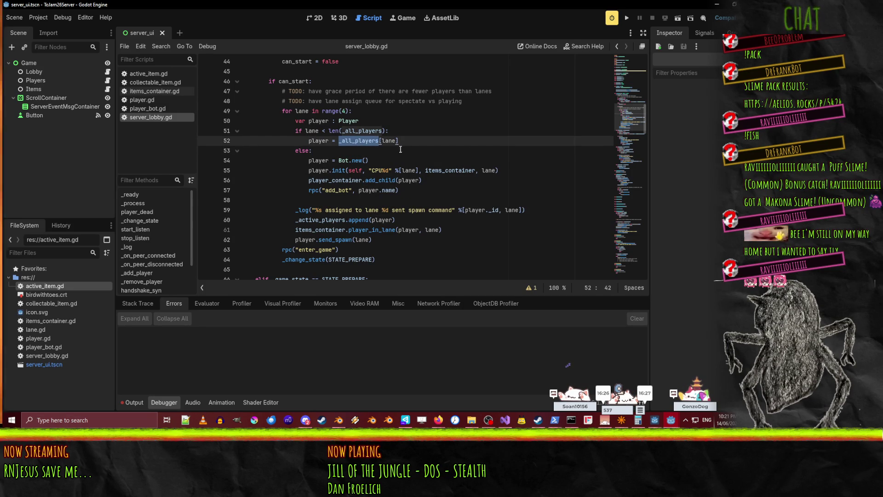
{"action": "left_click", "coordinate": [294, 132]}
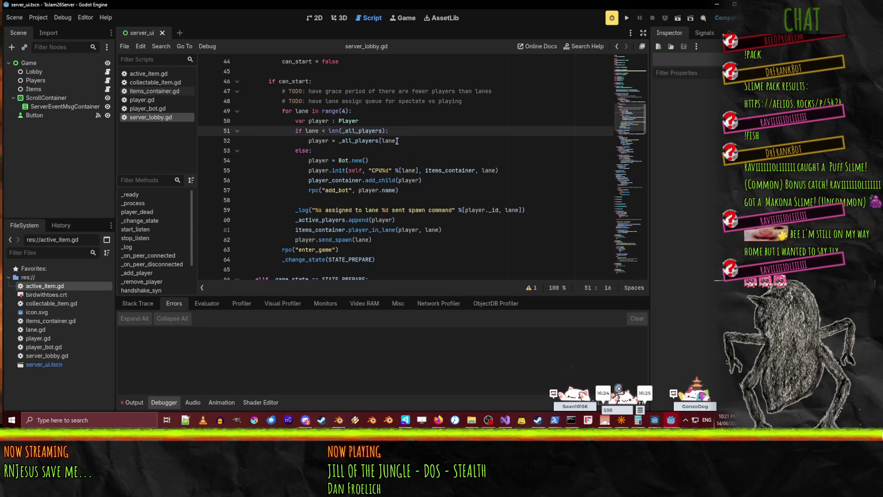
{"action": "key", "text": "Right"}
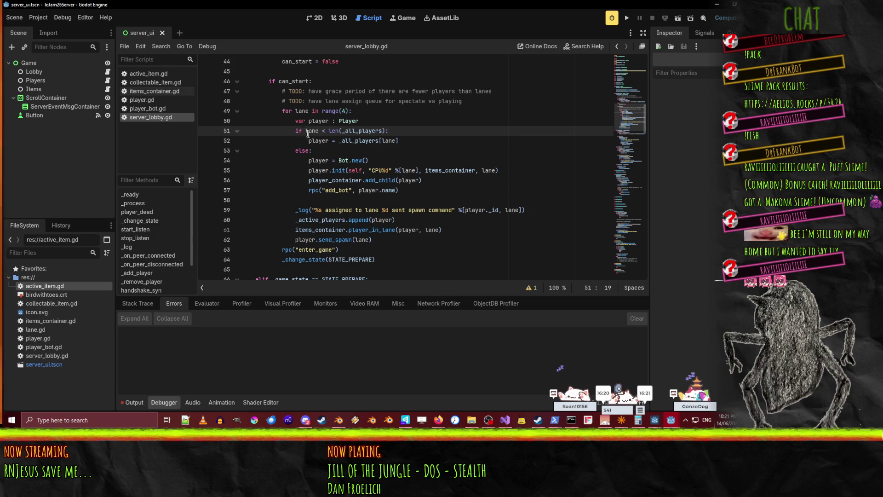
- Make line 51 read 'if false and lane < len(_all_players):' and save server_lobby.gd
{"action": "type", "text": "false and"}
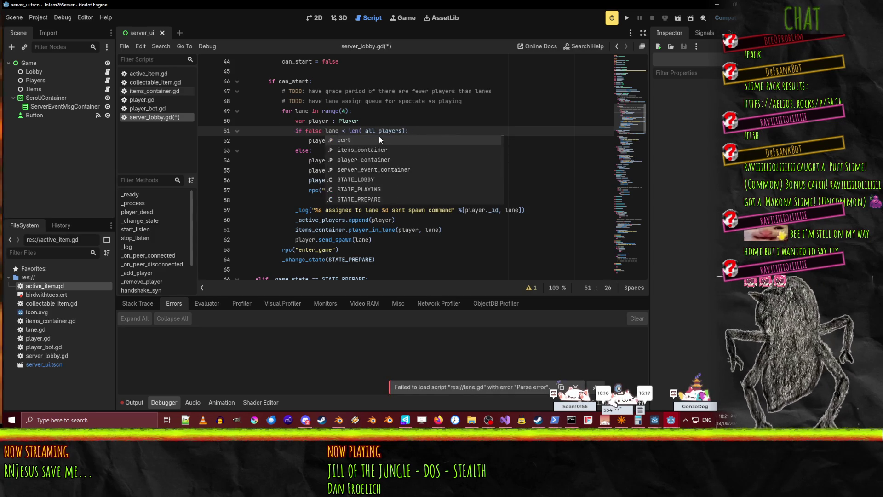
{"action": "left_click", "coordinate": [368, 140]}
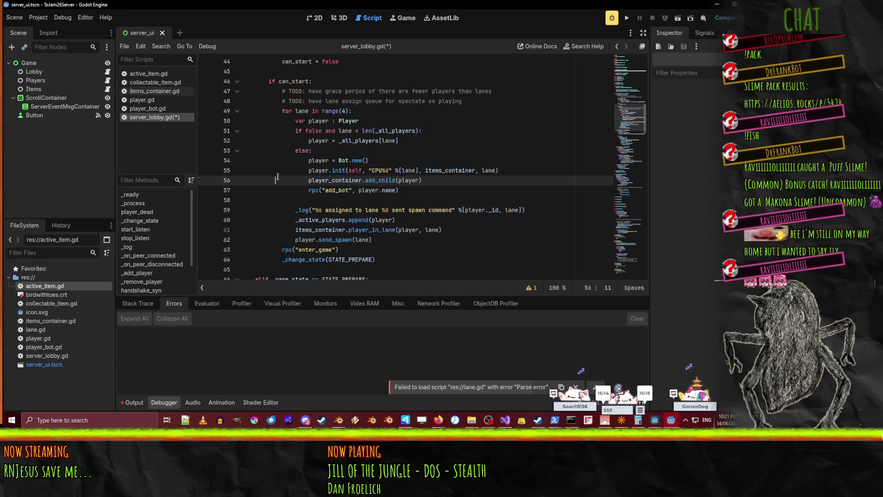
{"action": "left_click", "coordinate": [412, 130]}
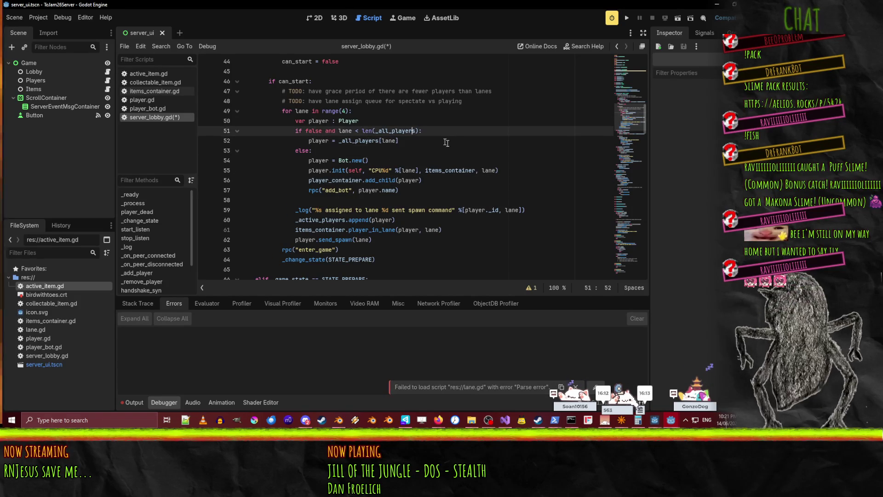
{"action": "key", "text": "ctrl+s"}
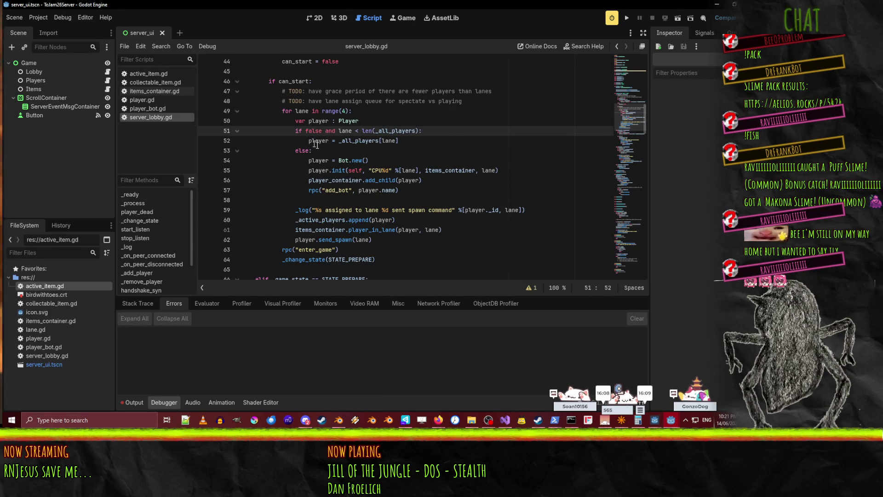
- Review the player assignment and bot creation lines, then run the ToJam26Server project
{"action": "left_click", "coordinate": [337, 141]}
{"action": "left_click", "coordinate": [313, 160]}
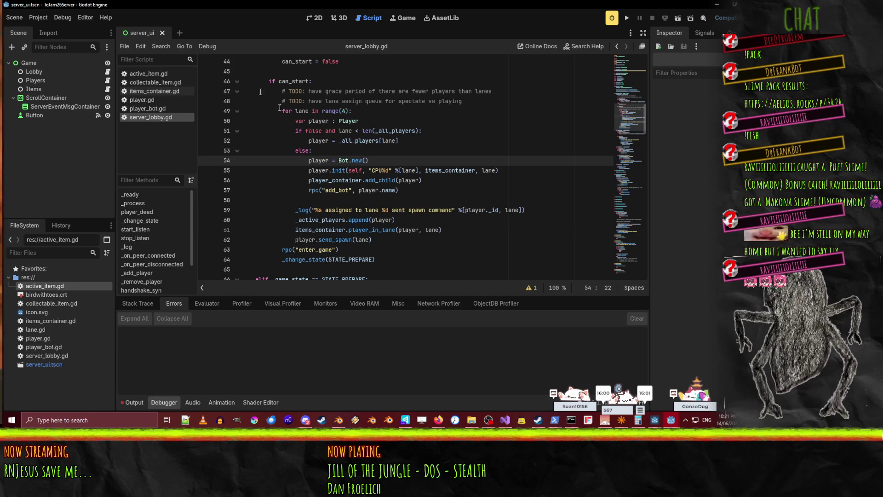
{"action": "scroll", "coordinate": [260, 211], "scroll_direction": "up", "scroll_amount": 1}
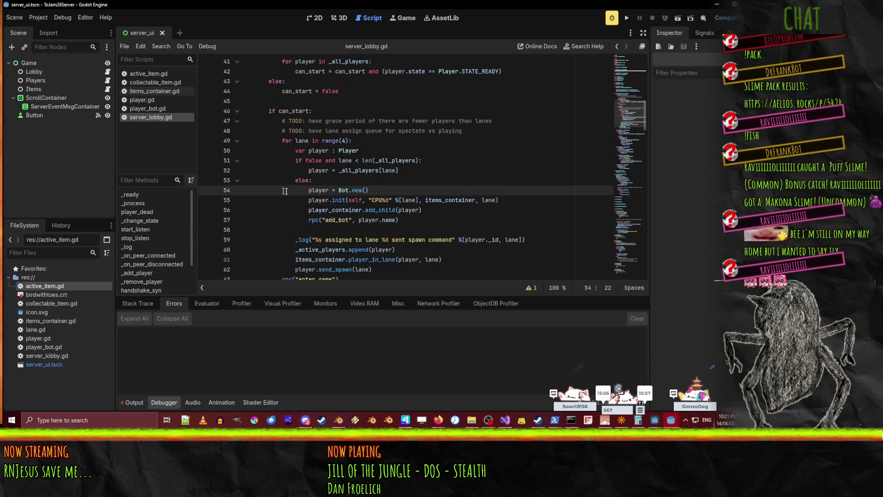
{"action": "scroll", "coordinate": [269, 189], "scroll_direction": "down", "scroll_amount": 1}
{"action": "scroll", "coordinate": [267, 163], "scroll_direction": "down", "scroll_amount": 3}
{"action": "scroll", "coordinate": [262, 150], "scroll_direction": "up", "scroll_amount": 1}
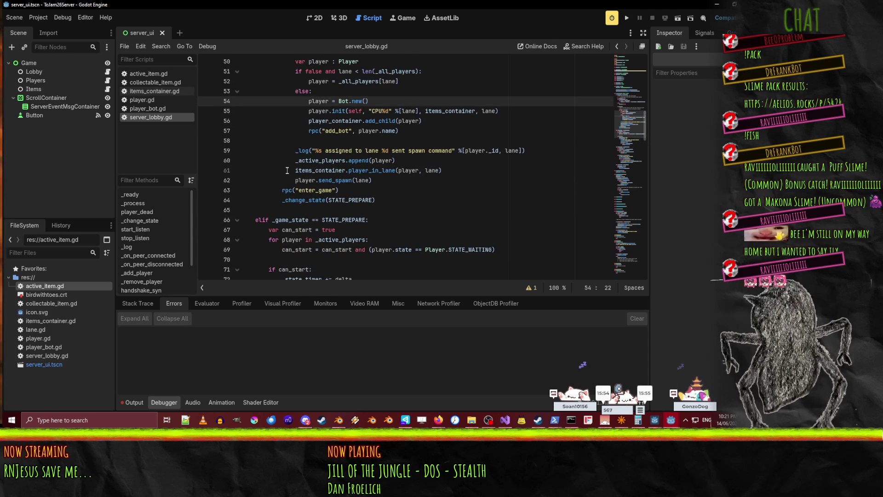
{"action": "scroll", "coordinate": [257, 141], "scroll_direction": "down", "scroll_amount": 3}
{"action": "scroll", "coordinate": [257, 140], "scroll_direction": "up", "scroll_amount": 2}
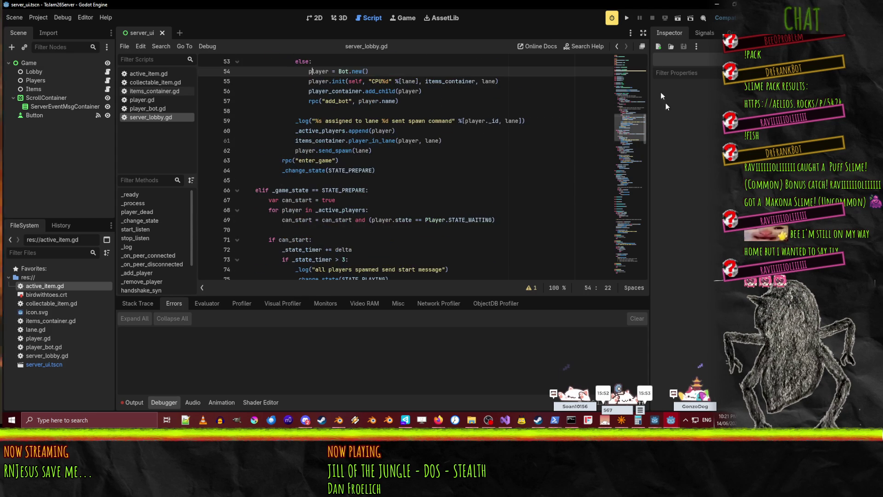
{"action": "left_click", "coordinate": [625, 17]}
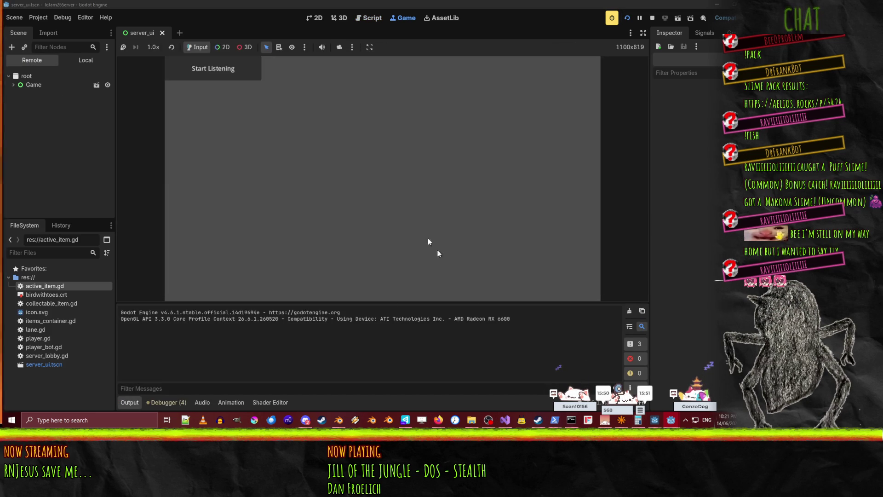
- Start the server listening, then run the ToJam26 client, join the game and mark ready
{"action": "left_click", "coordinate": [204, 61]}
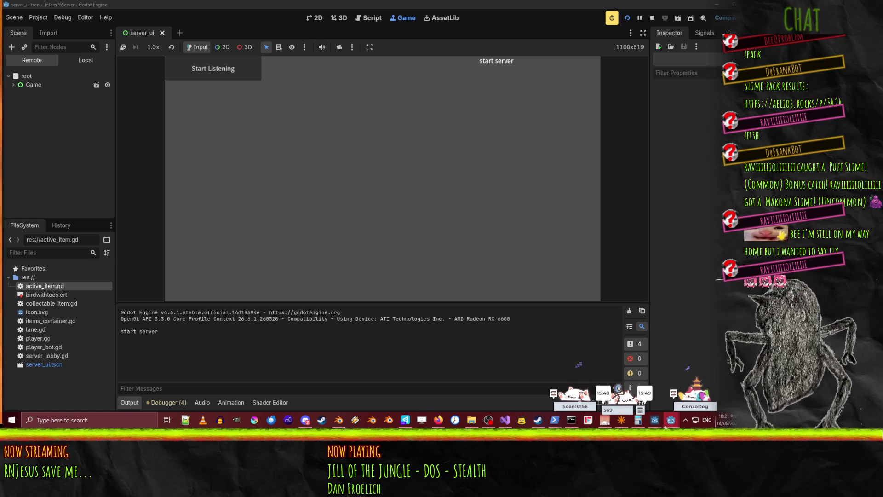
{"action": "mouse_move", "coordinate": [671, 420]}
{"action": "left_click", "coordinate": [644, 382]}
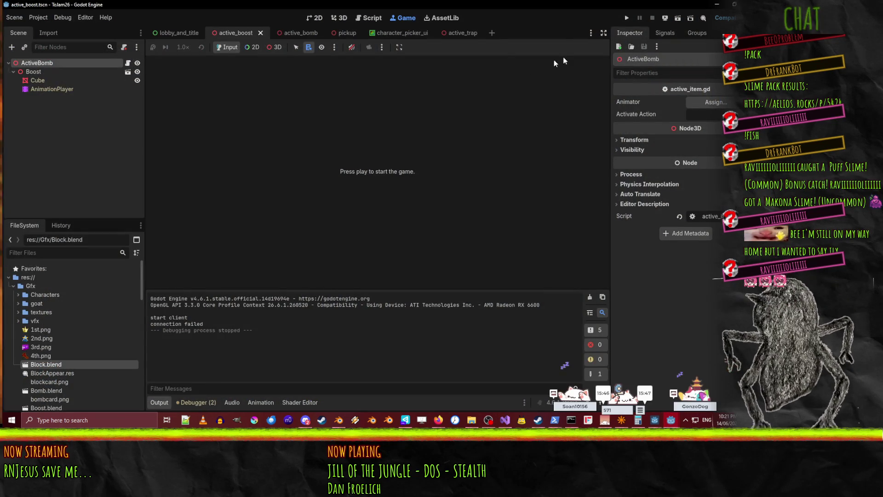
{"action": "left_click", "coordinate": [626, 17]}
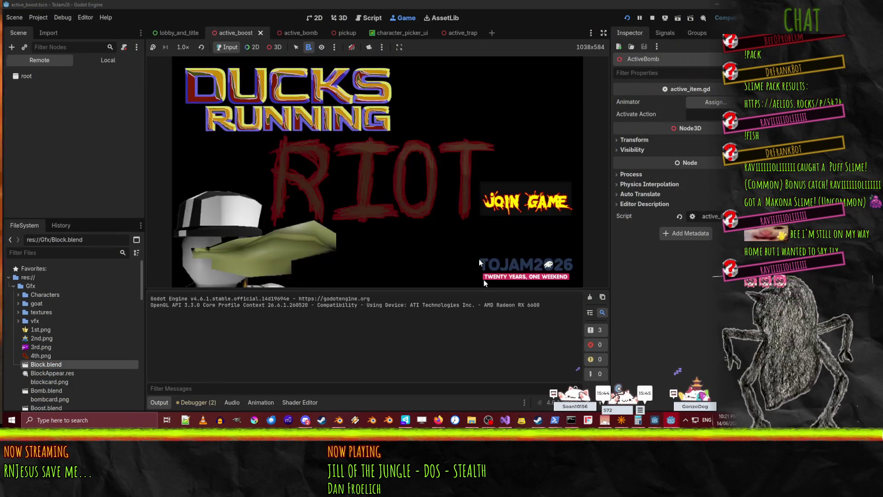
{"action": "left_click", "coordinate": [521, 214]}
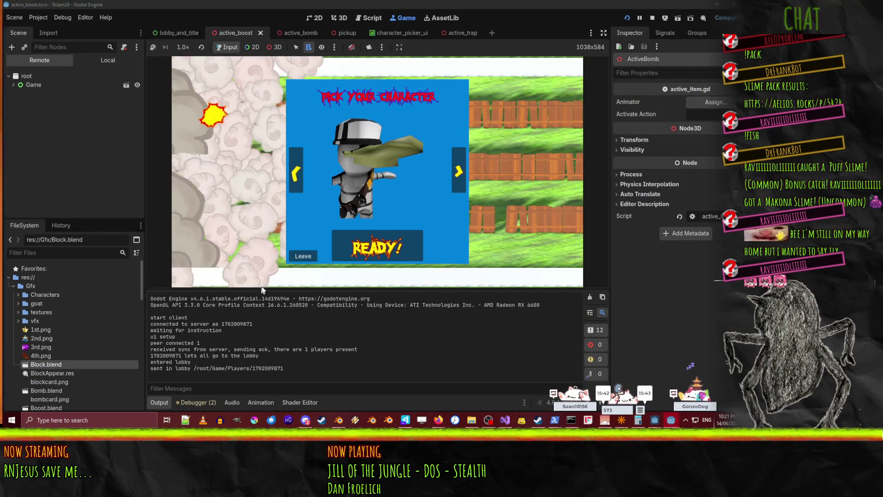
{"action": "left_click", "coordinate": [371, 247]}
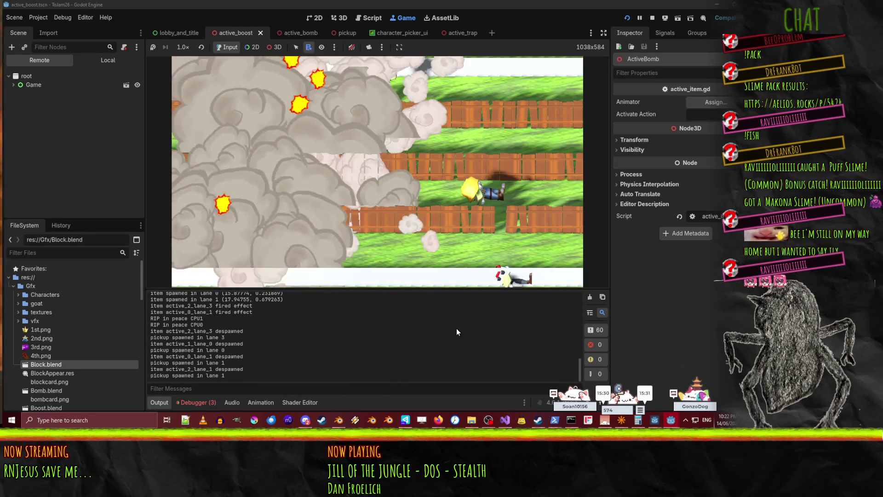
- Stop the client after the CPU-bot match and stop the server project
{"action": "left_click", "coordinate": [652, 17]}
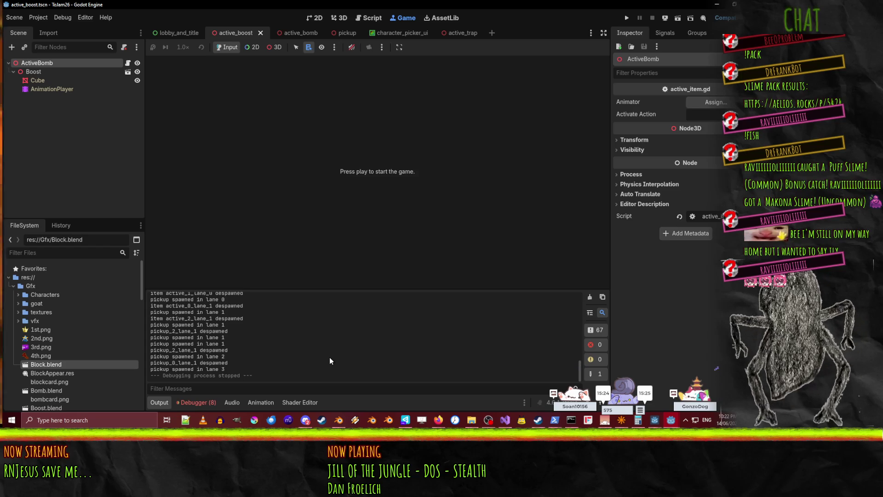
{"action": "mouse_move", "coordinate": [677, 421]}
{"action": "left_click", "coordinate": [705, 379]}
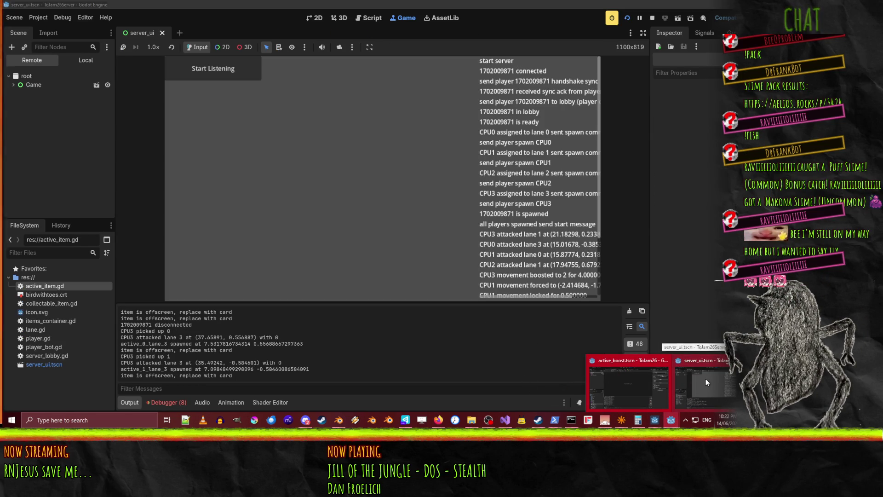
{"action": "left_click", "coordinate": [652, 18]}
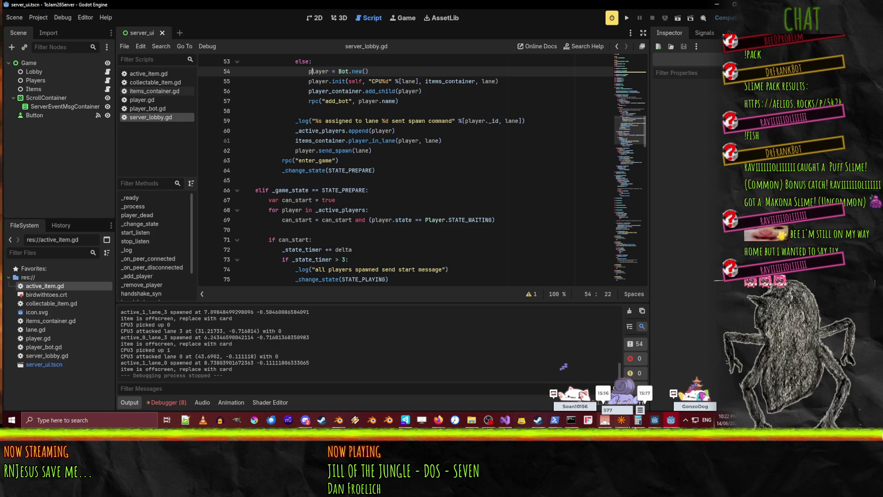
{"action": "mouse_move", "coordinate": [655, 421]}
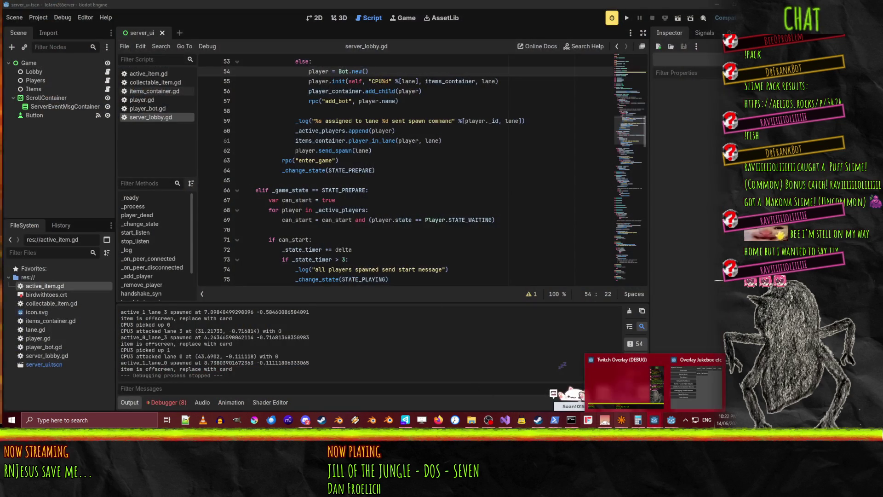
{"action": "left_click", "coordinate": [371, 170]}
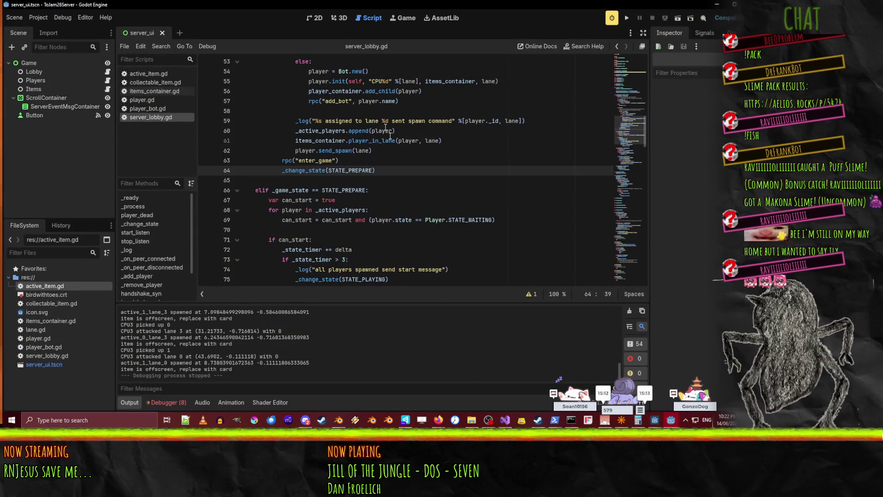
{"action": "scroll", "coordinate": [453, 190], "scroll_direction": "up", "scroll_amount": 1}
{"action": "scroll", "coordinate": [452, 190], "scroll_direction": "up", "scroll_amount": 10}
{"action": "scroll", "coordinate": [316, 140], "scroll_direction": "down", "scroll_amount": 6}
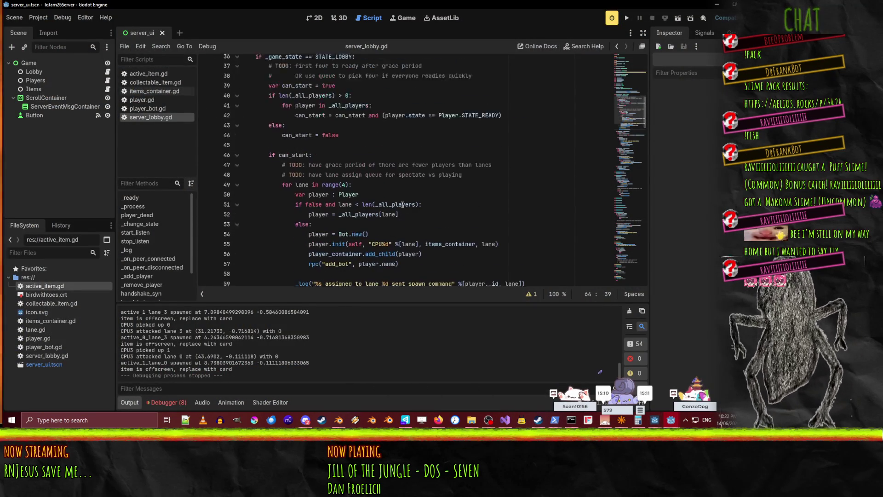
{"action": "scroll", "coordinate": [317, 140], "scroll_direction": "down", "scroll_amount": 2}
{"action": "left_click", "coordinate": [312, 121]}
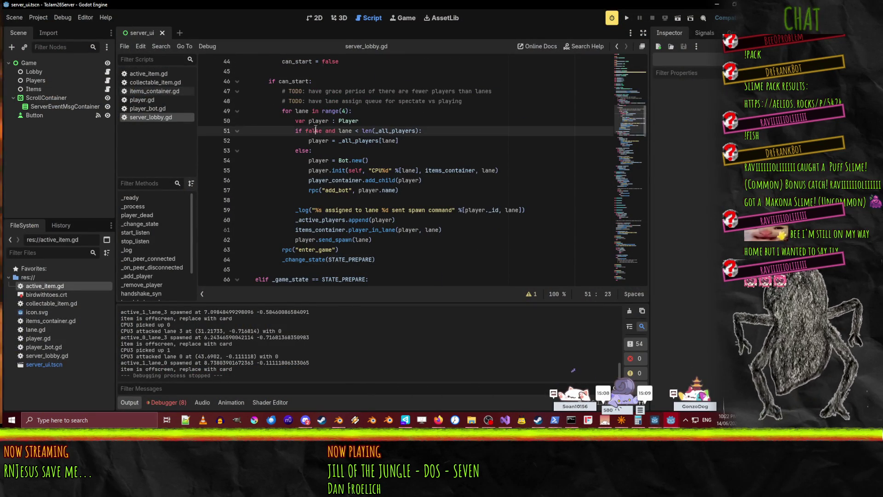
{"action": "double_click", "coordinate": [313, 120]}
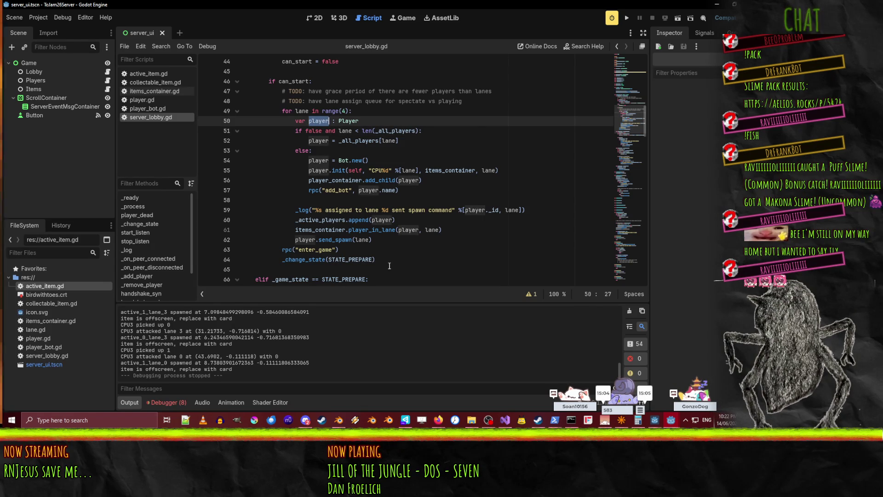
{"action": "scroll", "coordinate": [389, 266], "scroll_direction": "up", "scroll_amount": 1}
{"action": "left_click", "coordinate": [258, 131]}
{"action": "left_click", "coordinate": [237, 141]}
{"action": "left_click", "coordinate": [237, 140]}
{"action": "scroll", "coordinate": [331, 183], "scroll_direction": "down", "scroll_amount": 1}
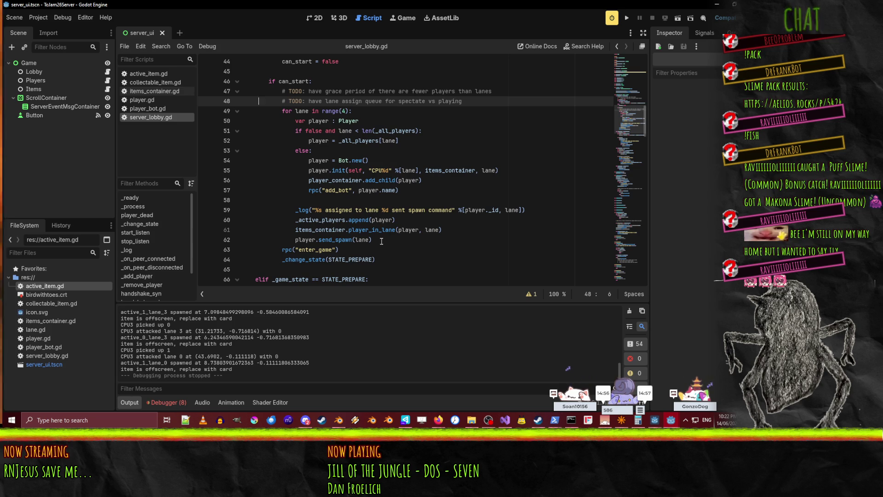
{"action": "left_click", "coordinate": [401, 141]}
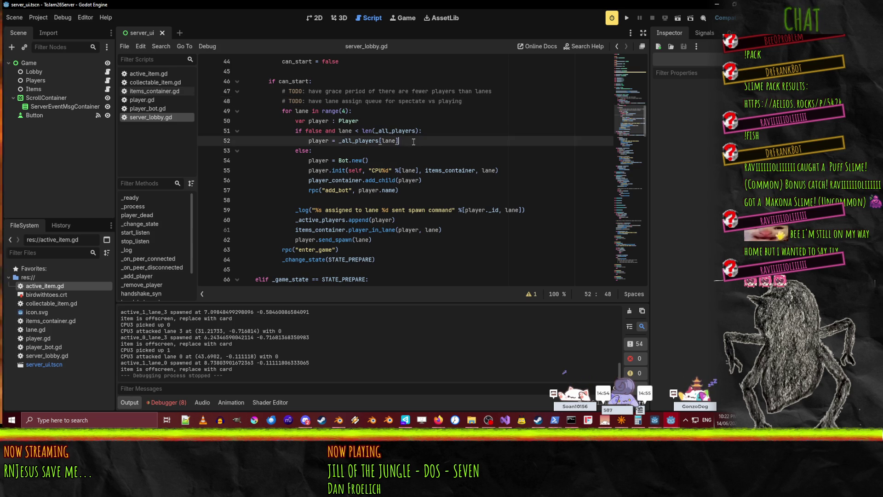
{"action": "scroll", "coordinate": [419, 143], "scroll_direction": "up", "scroll_amount": 3}
{"action": "scroll", "coordinate": [432, 154], "scroll_direction": "down", "scroll_amount": 2}
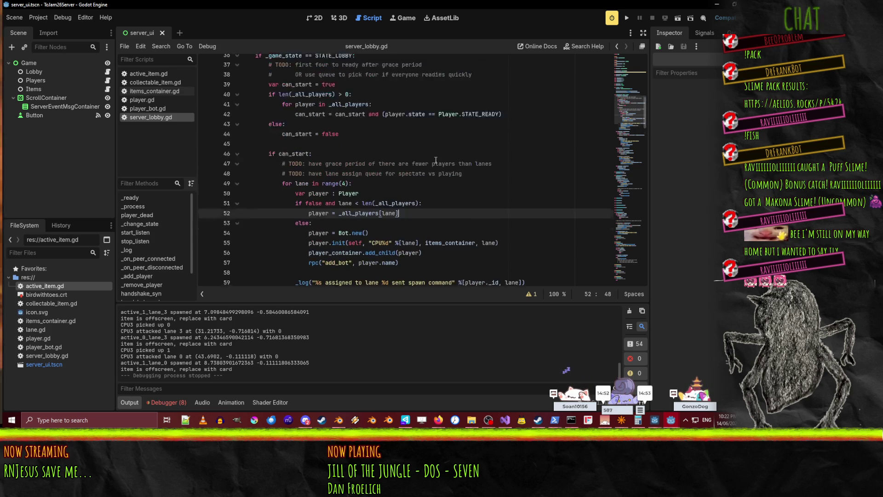
{"action": "scroll", "coordinate": [435, 160], "scroll_direction": "up", "scroll_amount": 6}
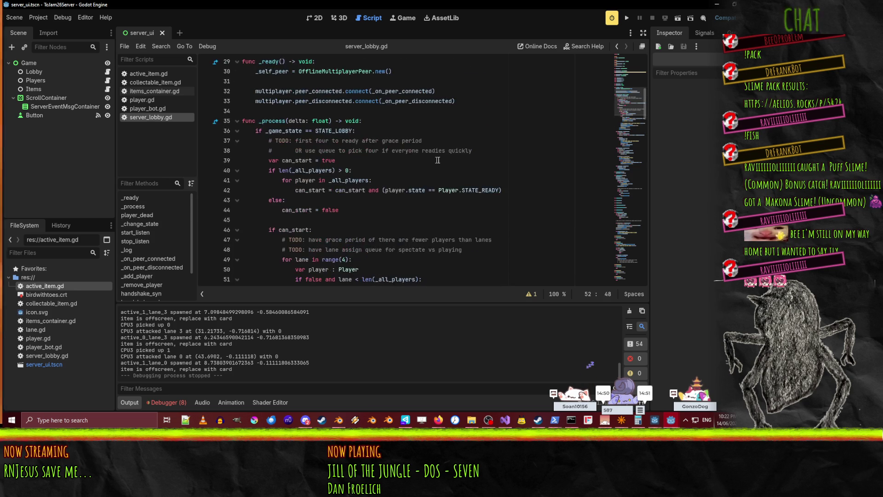
{"action": "scroll", "coordinate": [445, 161], "scroll_direction": "down", "scroll_amount": 4}
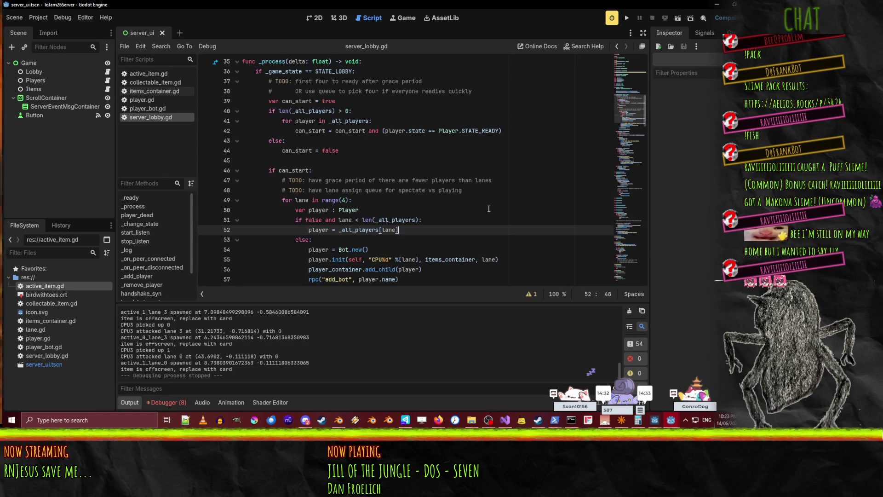
{"action": "scroll", "coordinate": [489, 208], "scroll_direction": "down", "scroll_amount": 2}
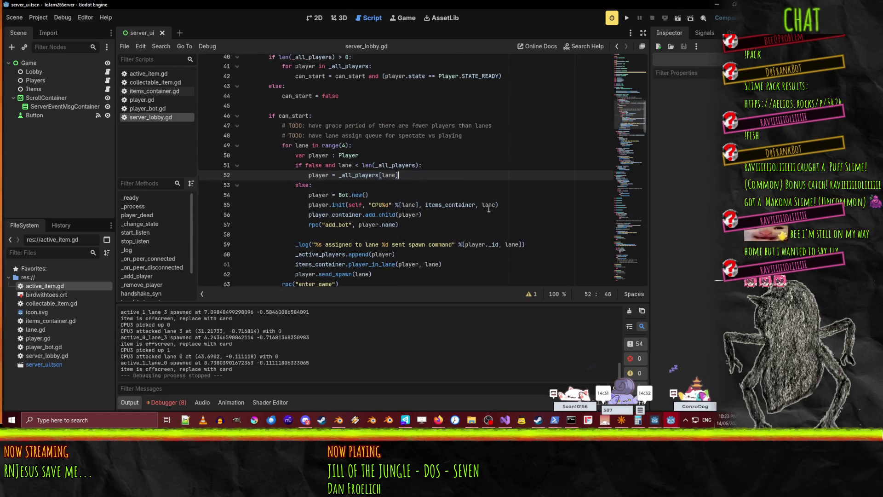
{"action": "left_click", "coordinate": [266, 139]}
{"action": "scroll", "coordinate": [265, 138], "scroll_direction": "down", "scroll_amount": 1}
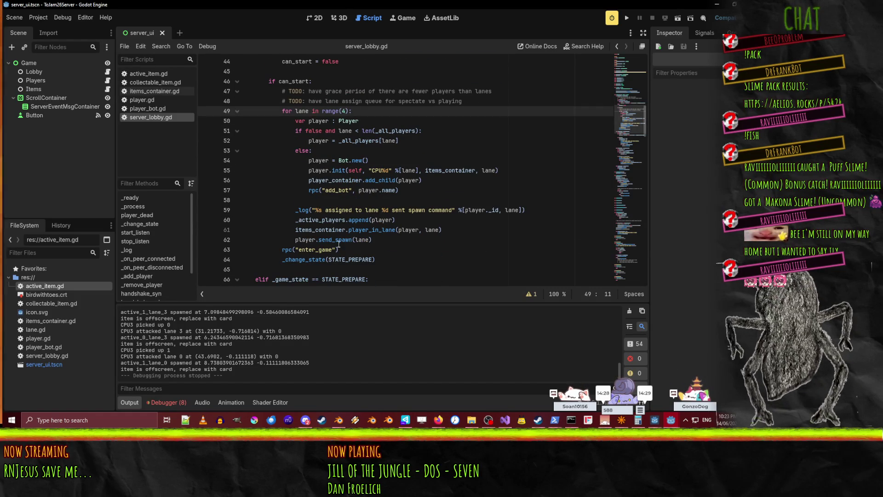
{"action": "left_click", "coordinate": [377, 239]}
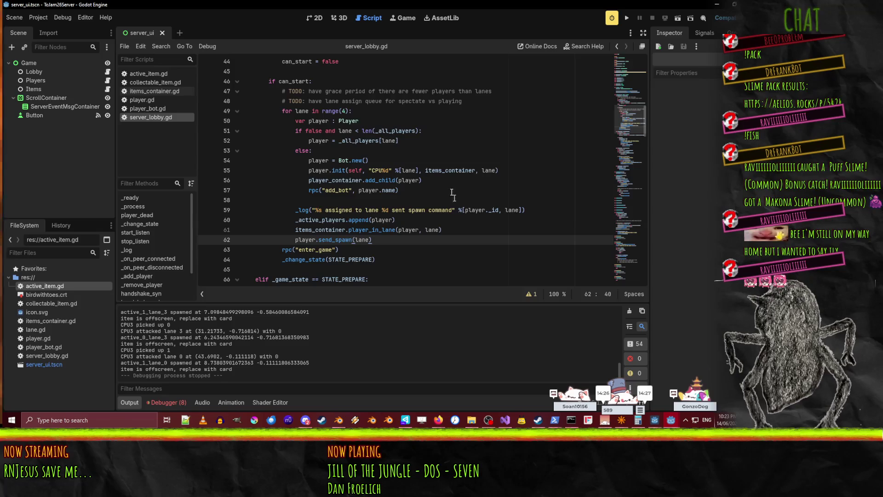
{"action": "scroll", "coordinate": [389, 150], "scroll_direction": "up", "scroll_amount": 1}
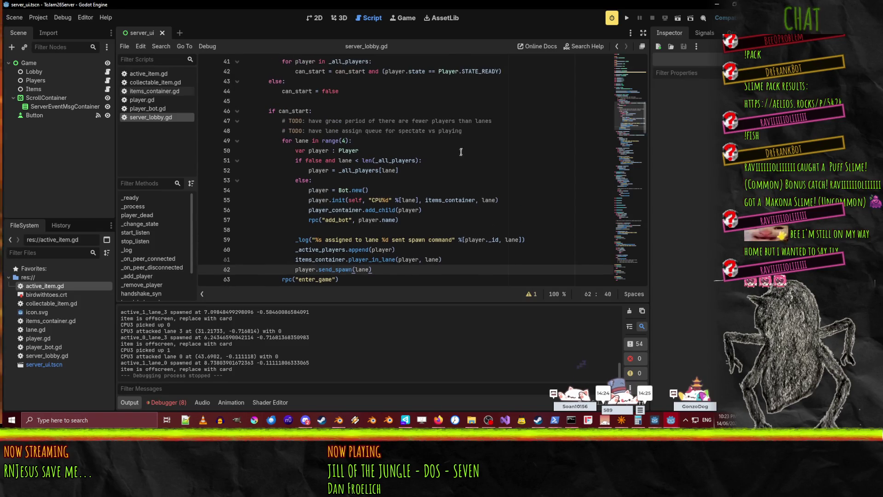
{"action": "left_click", "coordinate": [468, 134]}
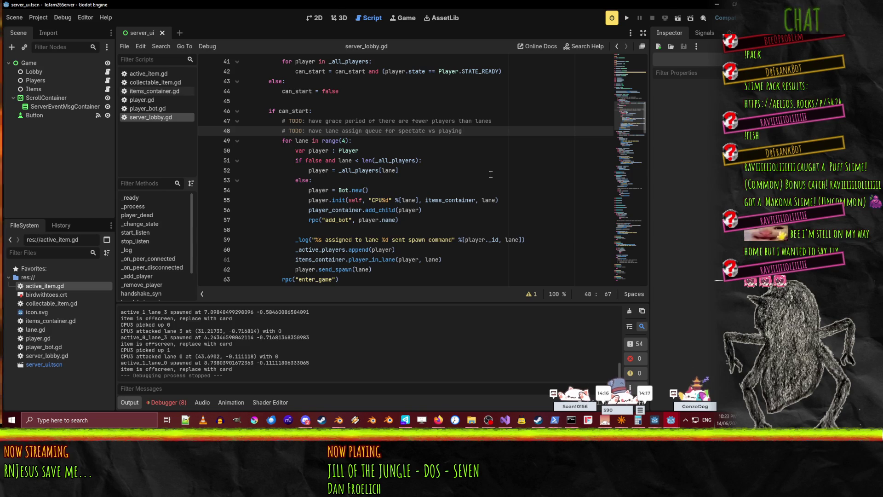
- Add 'var queue = []' on a new line below the TODO comment
{"action": "key", "text": "Return"}
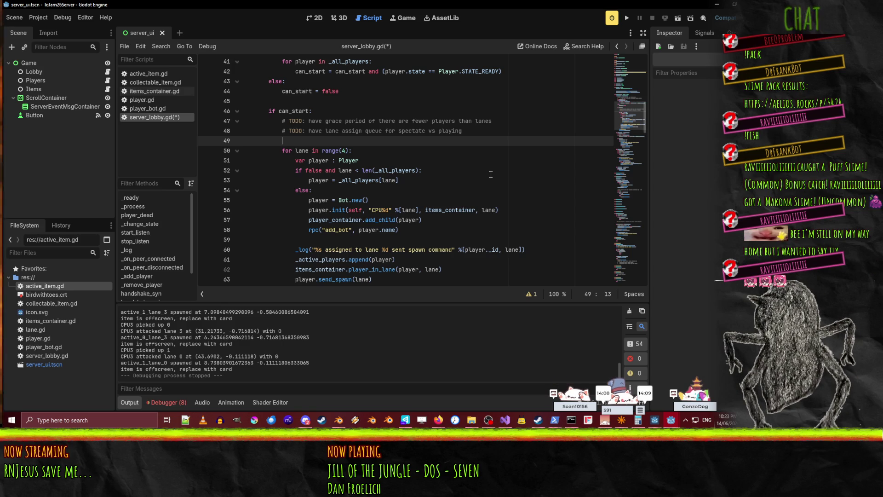
{"action": "type", "text": "pl"}
{"action": "key", "text": "BackSpace"}
{"action": "key", "text": "BackSpace"}
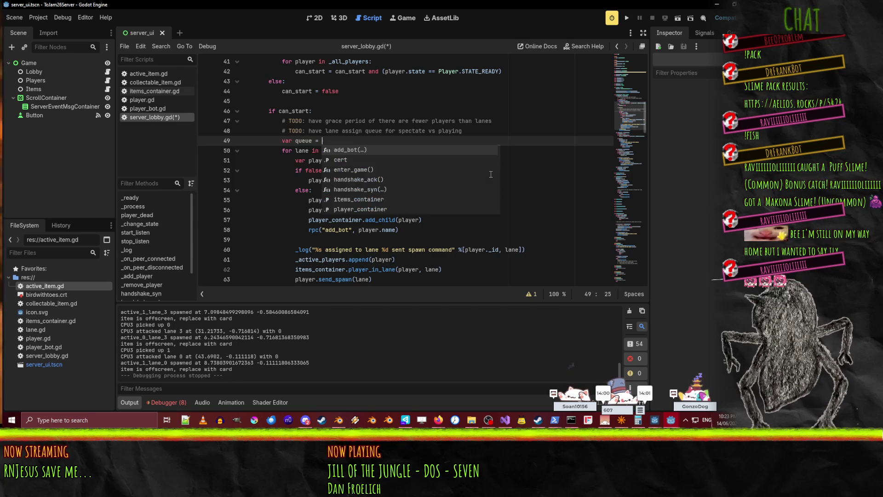
{"action": "type", "text": "_a"}
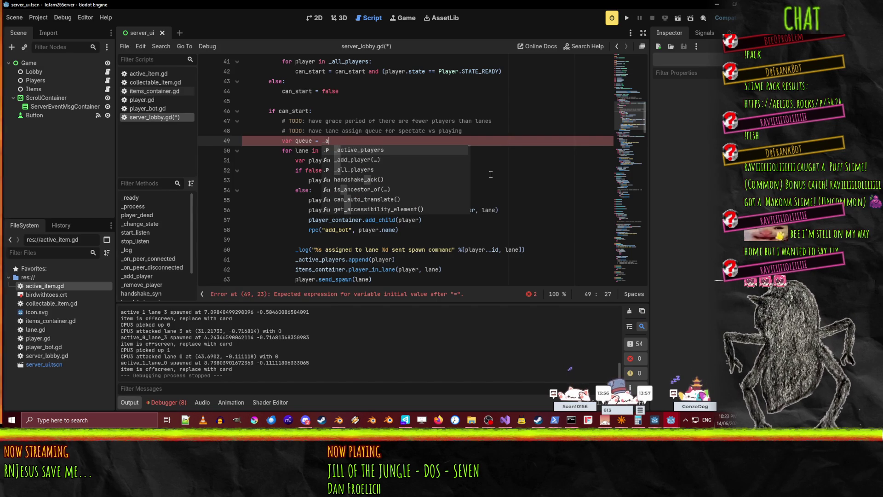
{"action": "key", "text": "BackSpace"}
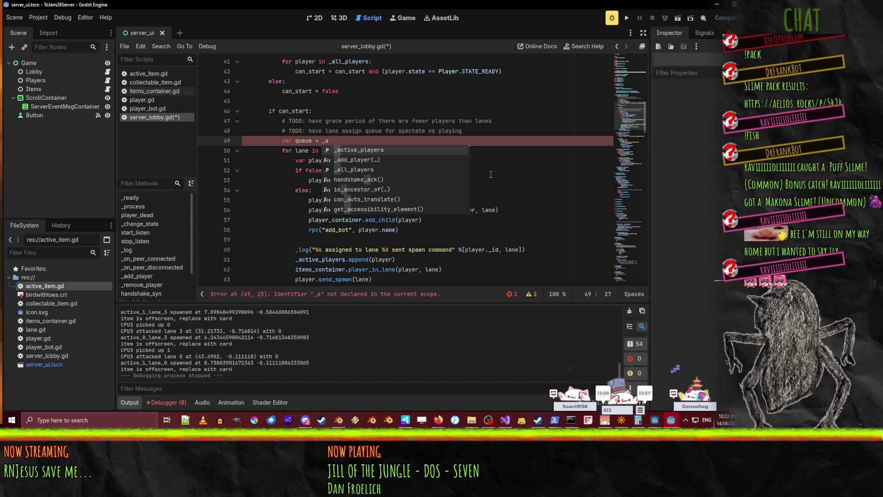
{"action": "type", "text": "[]"}
{"action": "key", "text": "Escape"}
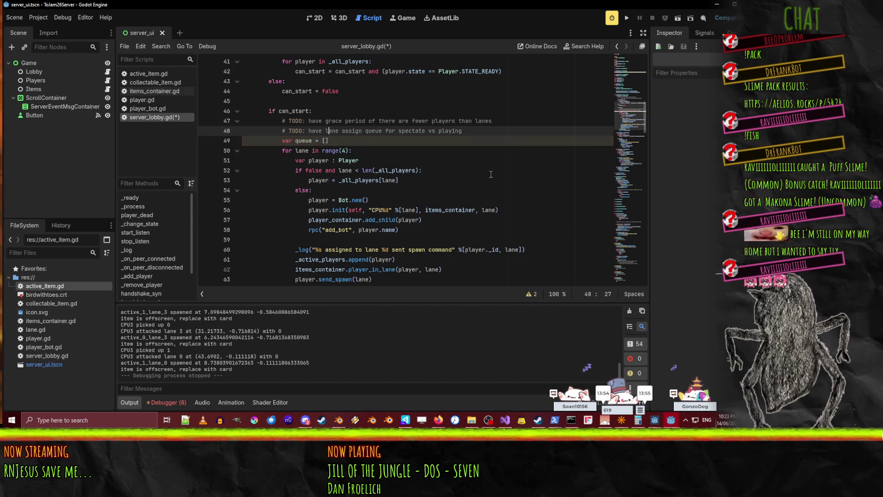
- Add 'for player in _all_players: queue.append(player)' on the following line
{"action": "key", "text": "Return"}
{"action": "key", "text": "Down"}
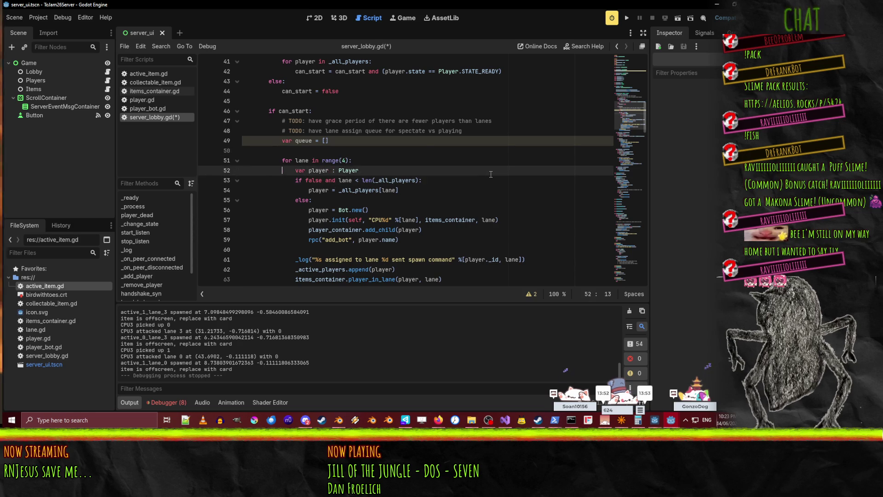
{"action": "key", "text": "Up"}
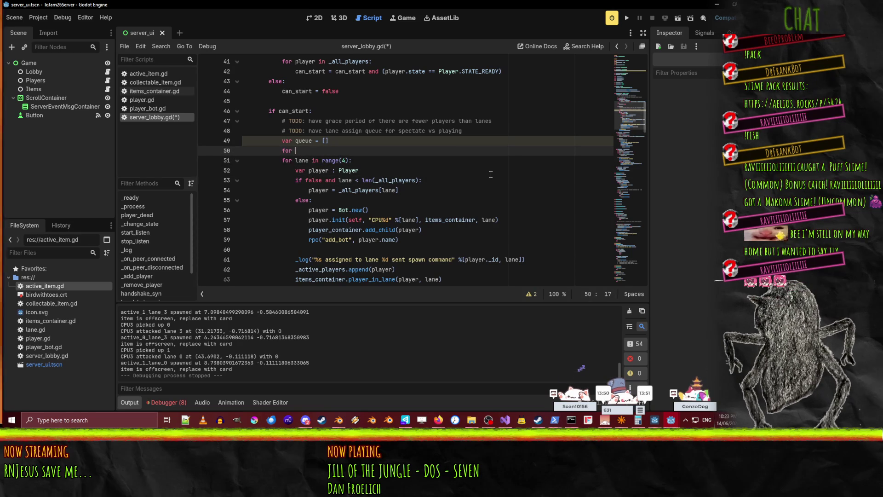
{"action": "type", "text": "player in _all_players"}
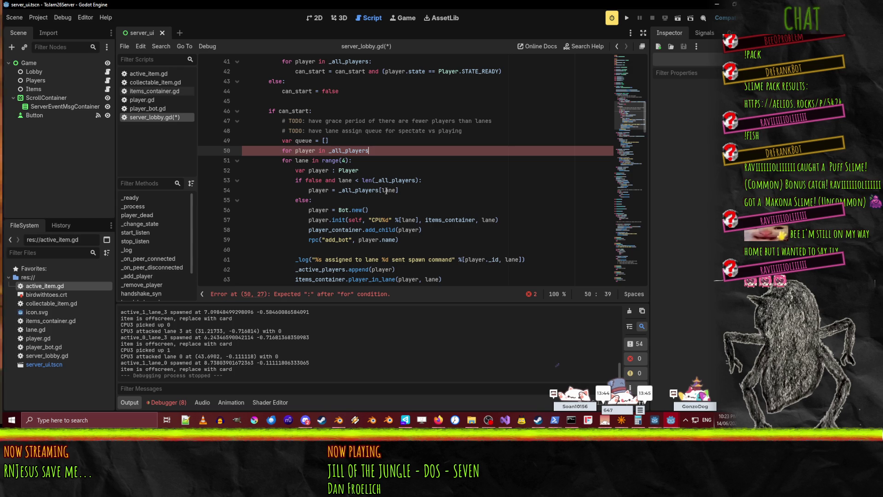
{"action": "scroll", "coordinate": [374, 147], "scroll_direction": "up", "scroll_amount": 1}
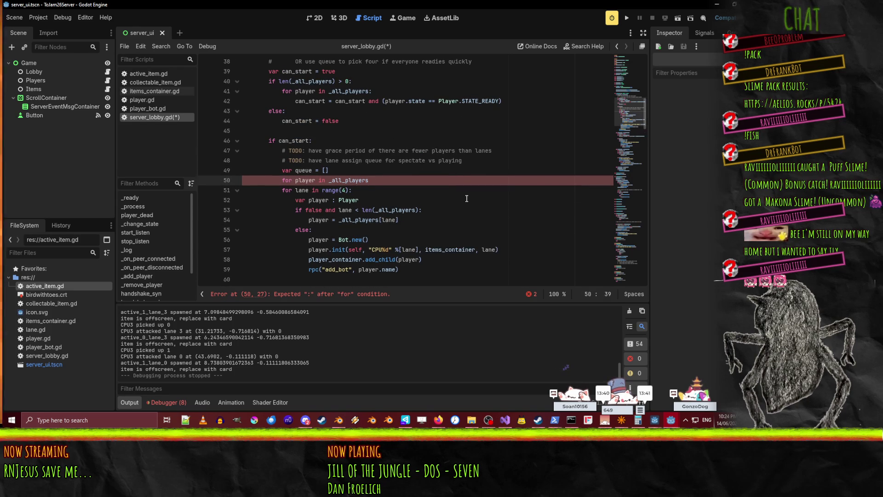
{"action": "type", "text": "]"}
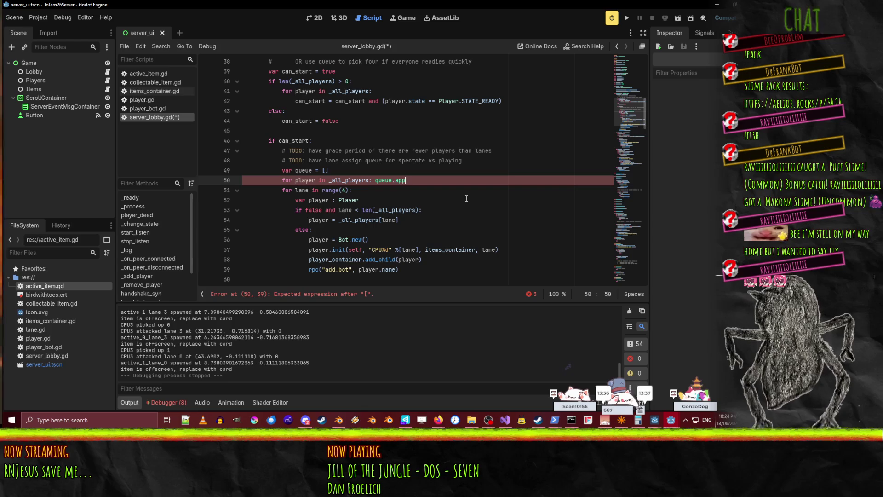
{"action": "type", "text": "("}
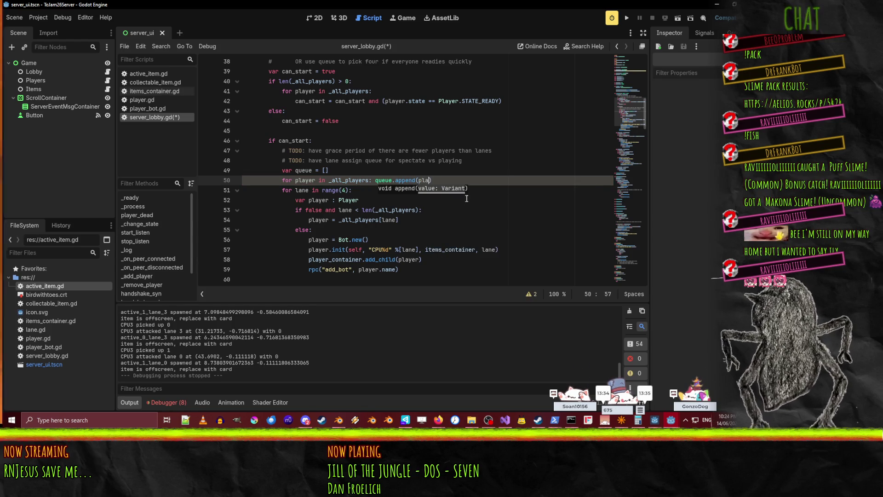
{"action": "type", "text": "ye"}
{"action": "key", "text": "Return"}
{"action": "key", "text": "Up"}
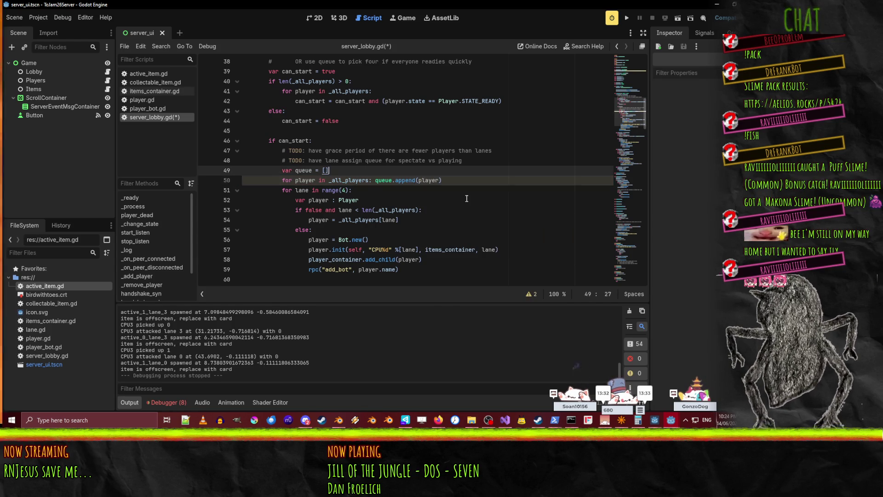
{"action": "double_click", "coordinate": [303, 170]}
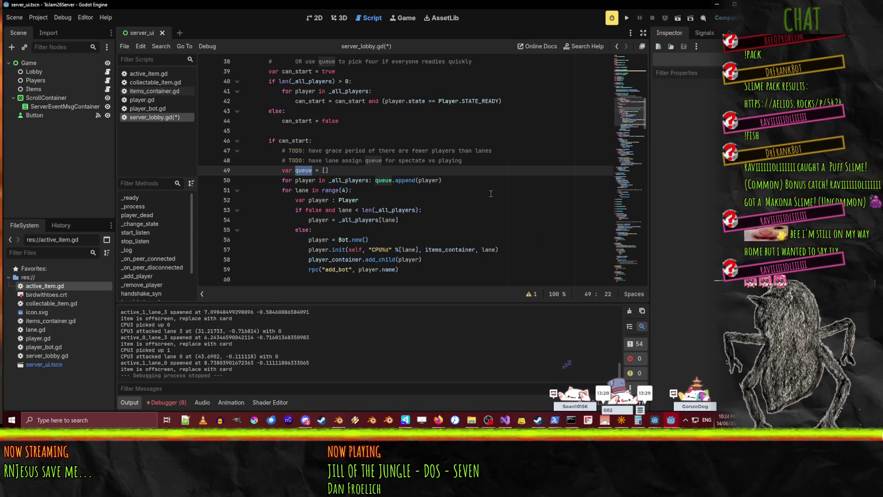
- Rename queue to lane_ass_queue in the declaration and the append line
{"action": "type", "text": "lane_a"}
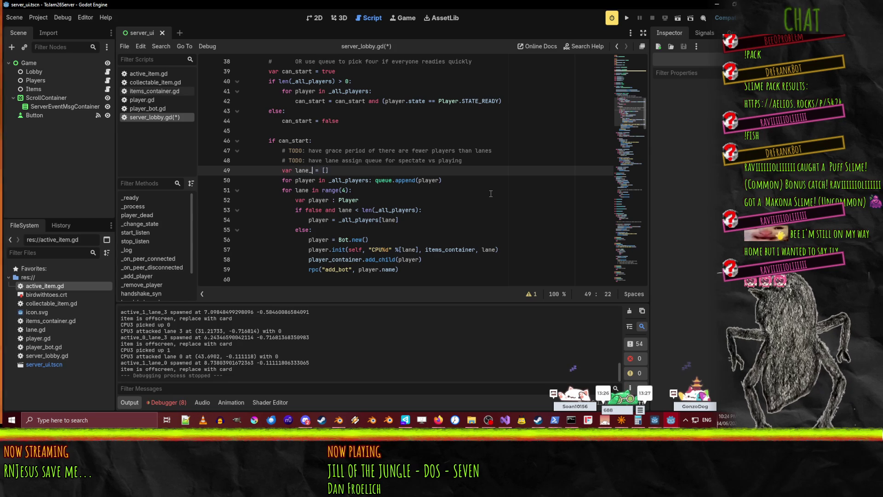
{"action": "type", "text": "ss_queue"}
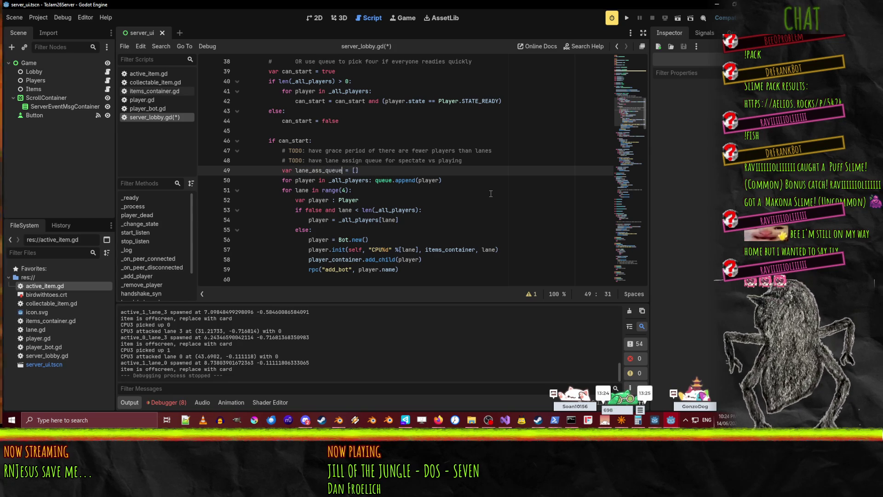
{"action": "left_click", "coordinate": [381, 181]}
{"action": "double_click", "coordinate": [381, 180]}
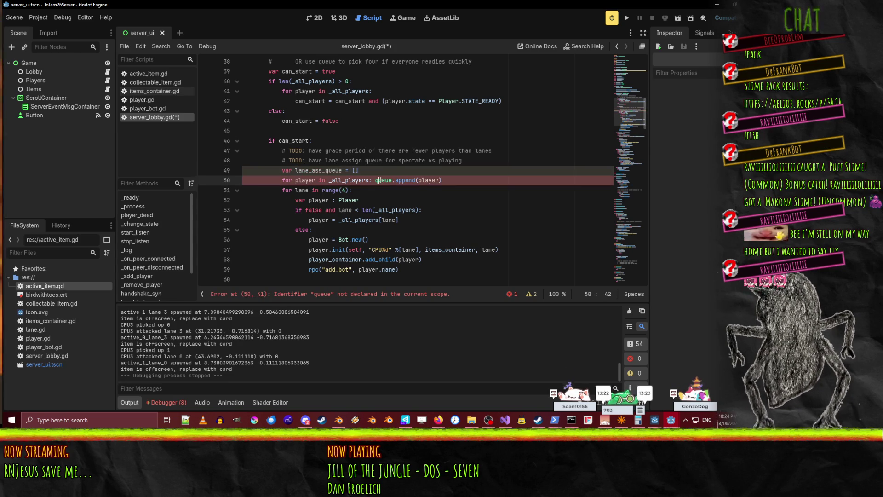
{"action": "type", "text": "lane_ass_queue"}
{"action": "type", "text": "lane_ass_queue"}
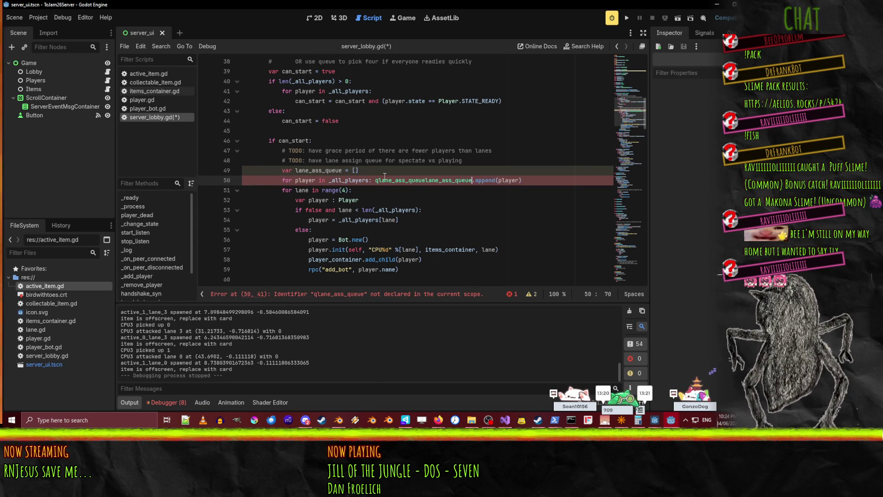
{"action": "triple_click", "coordinate": [383, 177]}
{"action": "double_click", "coordinate": [383, 180]}
{"action": "type", "text": "lane_ass_queue"}
- Make the lane condition check the length of lane_ass_queue instead of _all_players
{"action": "scroll", "coordinate": [344, 188], "scroll_direction": "down", "scroll_amount": 3}
{"action": "double_click", "coordinate": [395, 121]}
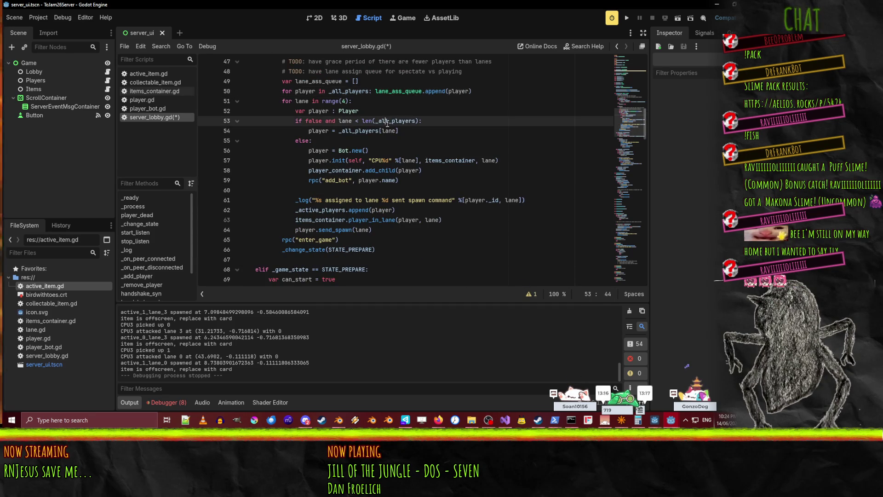
{"action": "scroll", "coordinate": [414, 207], "scroll_direction": "up", "scroll_amount": 2}
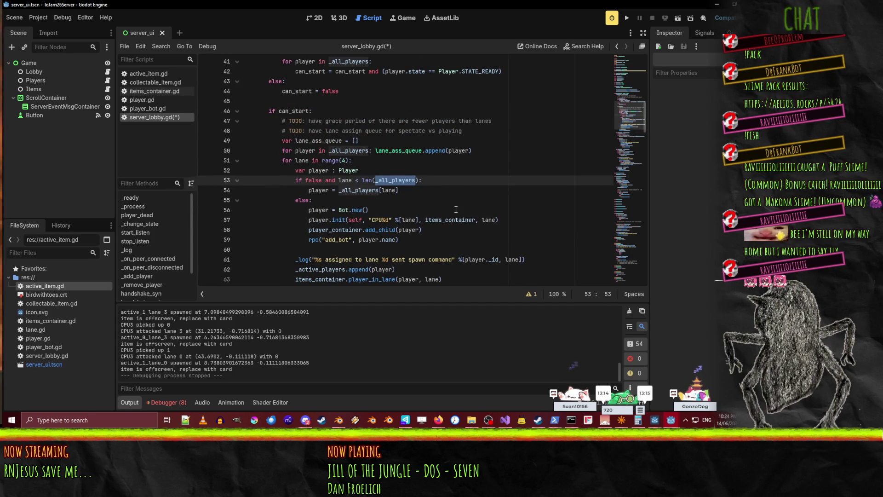
{"action": "type", "text": "lane_ass_queue"}
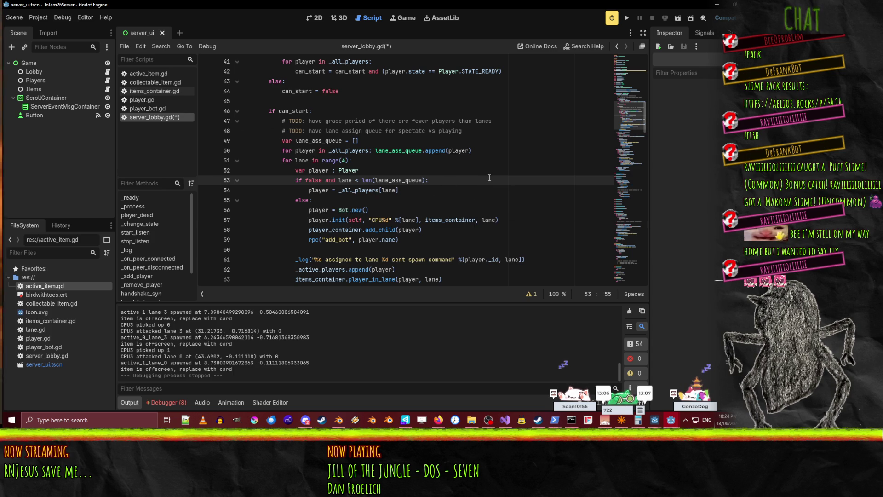
- Change line 54 to 'player = lane_ass_queue.pop_front()'
{"action": "left_click", "coordinate": [349, 189]}
{"action": "double_click", "coordinate": [349, 189]}
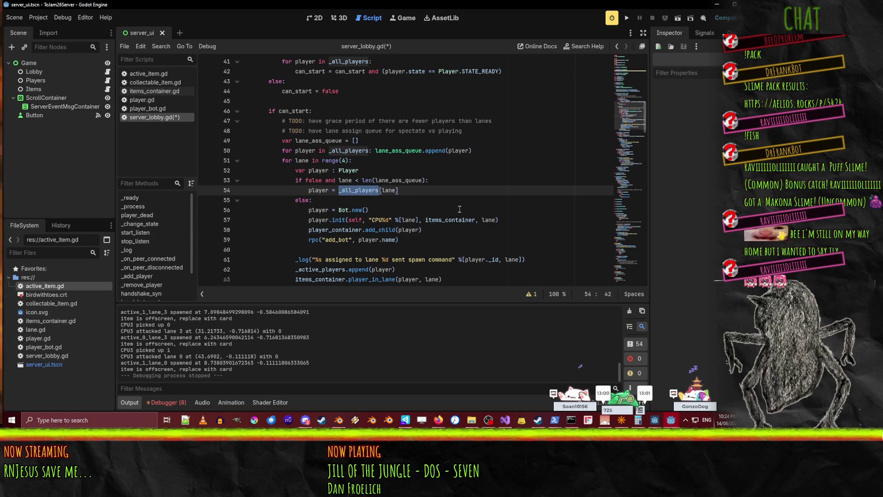
{"action": "type", "text": "lane_ass_queue"}
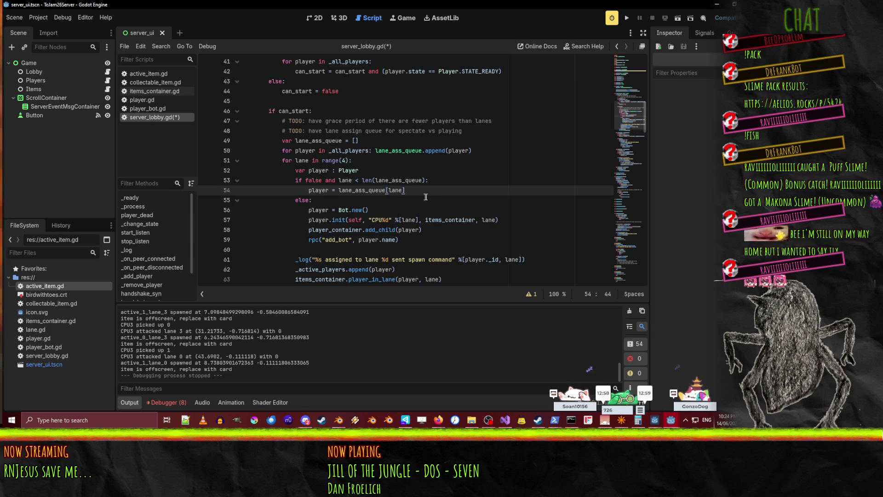
{"action": "left_click", "coordinate": [391, 191]}
{"action": "double_click", "coordinate": [396, 191]}
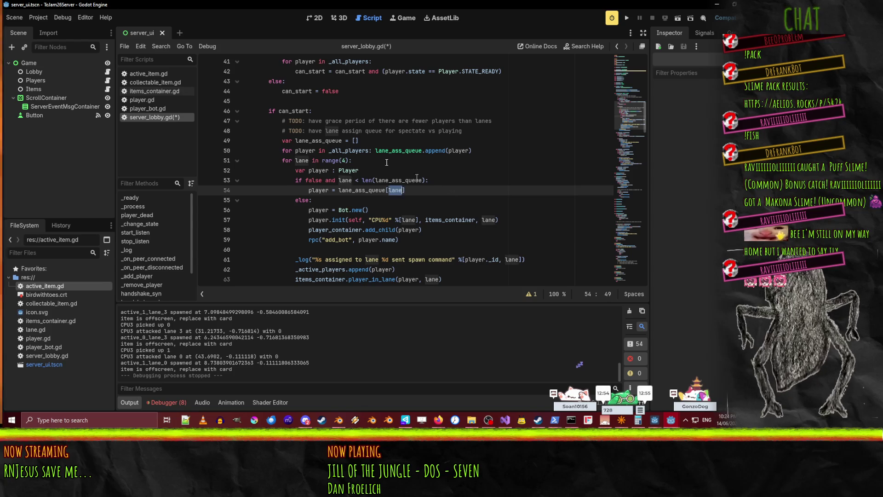
{"action": "left_click", "coordinate": [416, 191]}
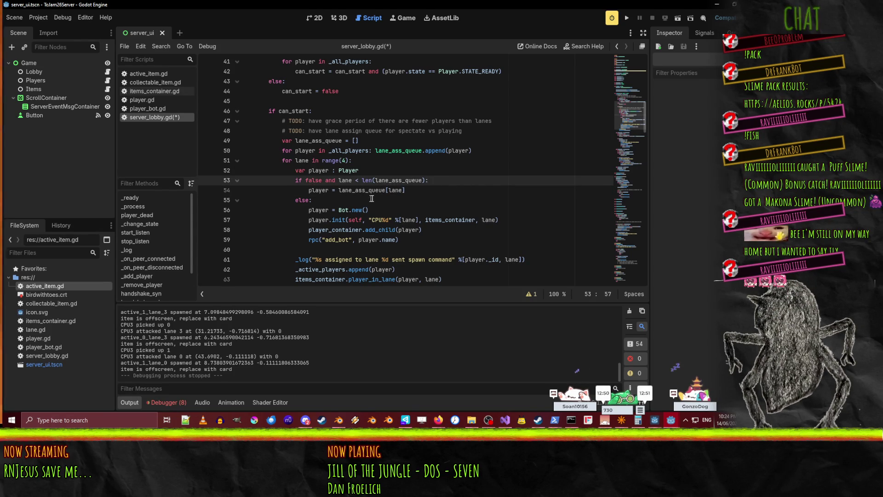
{"action": "left_click_drag", "start_coordinate": [385, 191], "coordinate": [422, 192]}
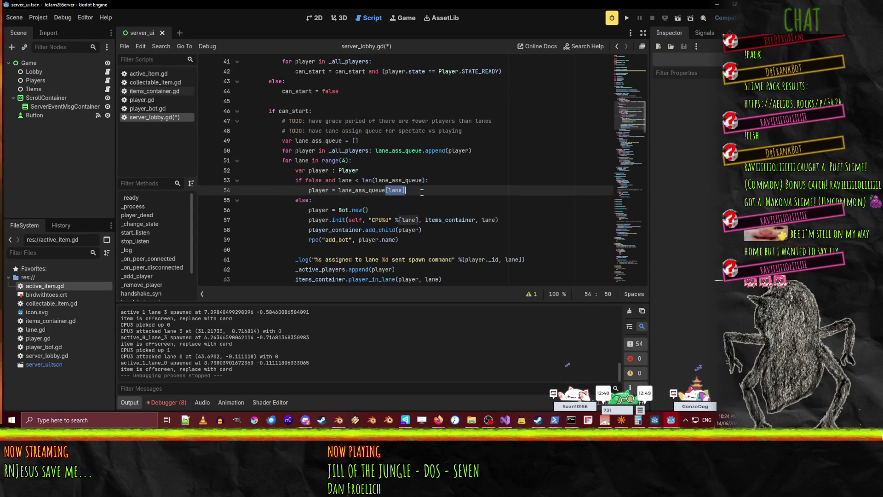
{"action": "type", "text": "[p"}
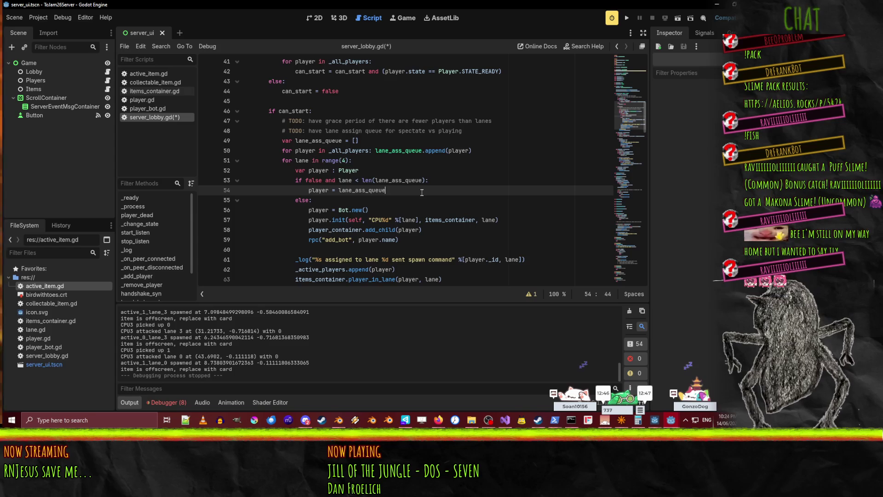
{"action": "type", "text": "p"}
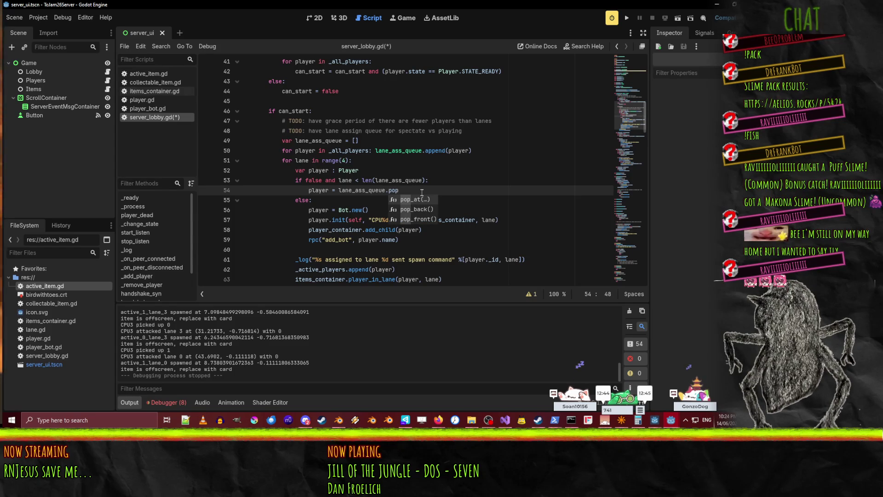
{"action": "key", "text": "Down"}
{"action": "key", "text": "Down"}
{"action": "key", "text": "Return"}
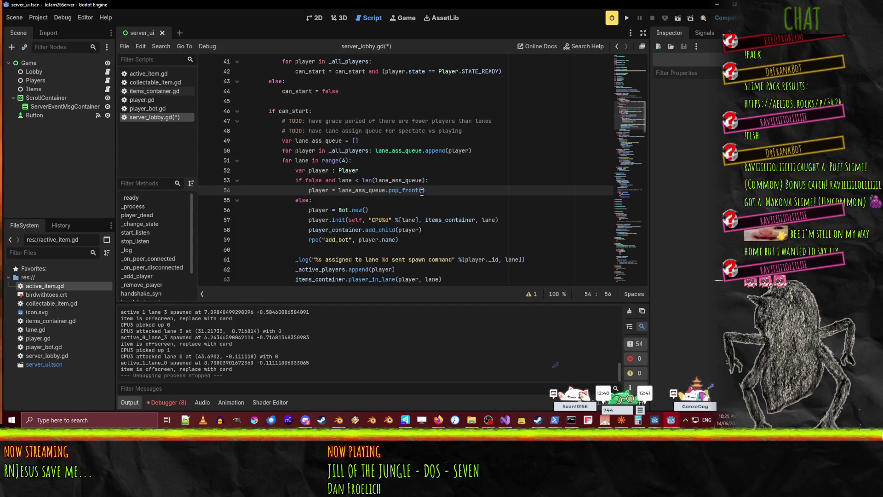
- Drop the 'lane <' comparison so line 53 reads 'if false and len(lane_ass_queue) > 0:', and save
{"action": "key", "text": "Up"}
{"action": "key", "text": "ctrl+Left"}
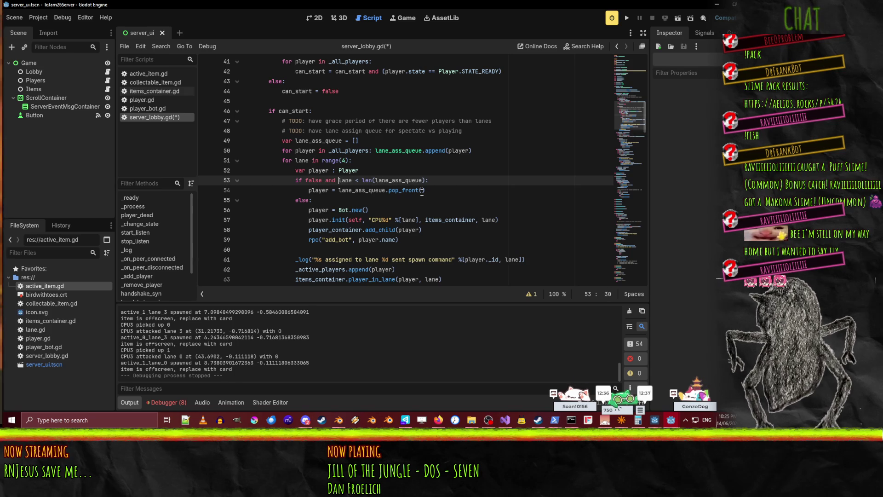
{"action": "key", "text": "shift+ctrl+Right"}
{"action": "key", "text": "shift+ctrl+Right"}
{"action": "key", "text": "Delete"}
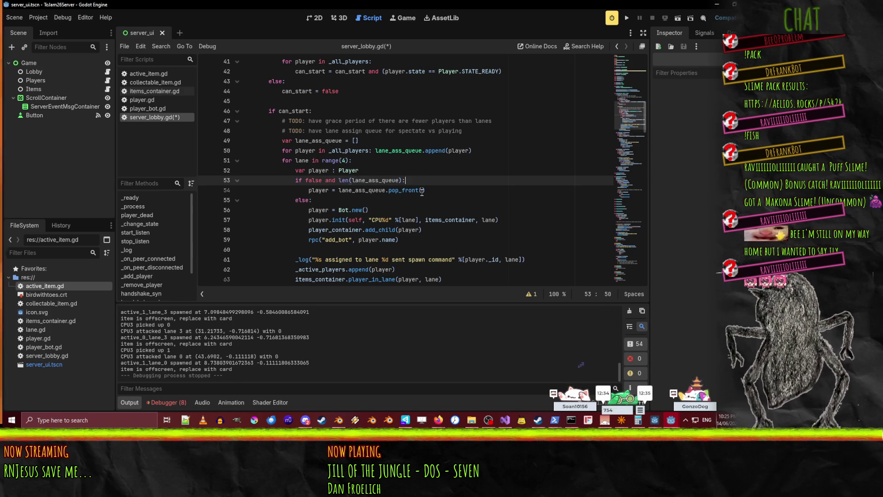
{"action": "type", "text": "> 0"}
{"action": "key", "text": "Down"}
{"action": "key", "text": "Down"}
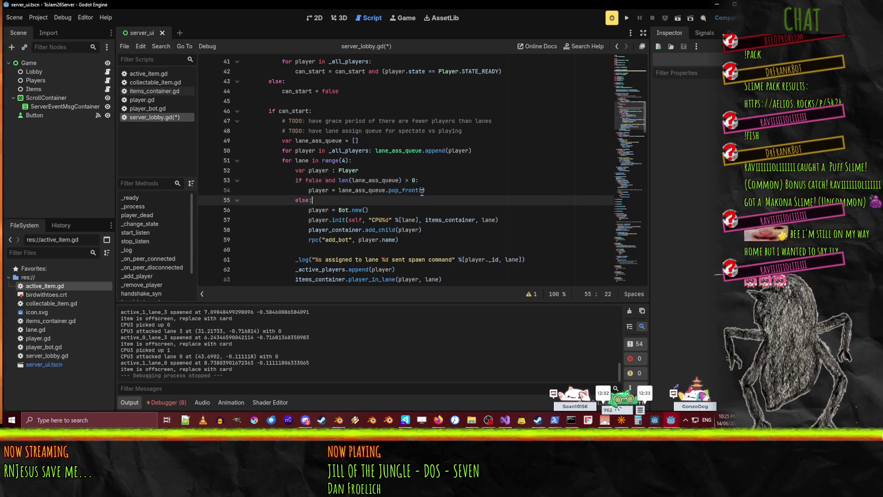
{"action": "key", "text": "Up"}
{"action": "key", "text": "Up"}
{"action": "key", "text": "Down"}
{"action": "key", "text": "ctrl+s"}
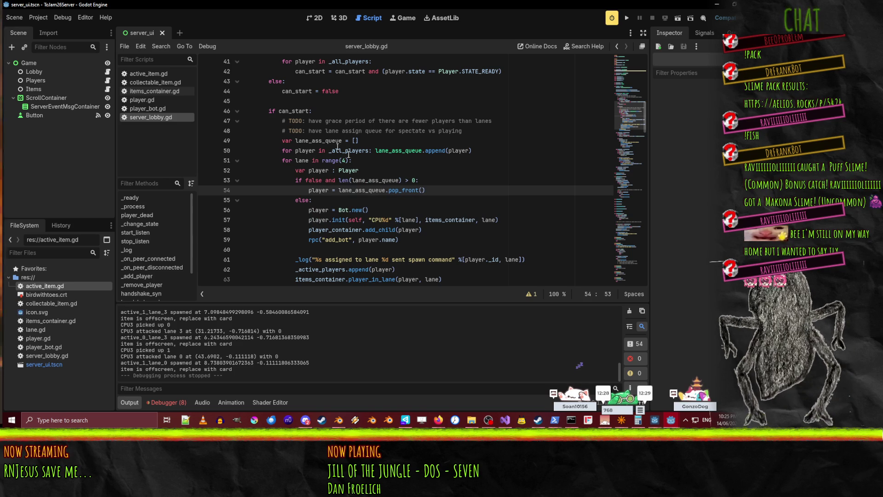
{"action": "mouse_move", "coordinate": [364, 189]}
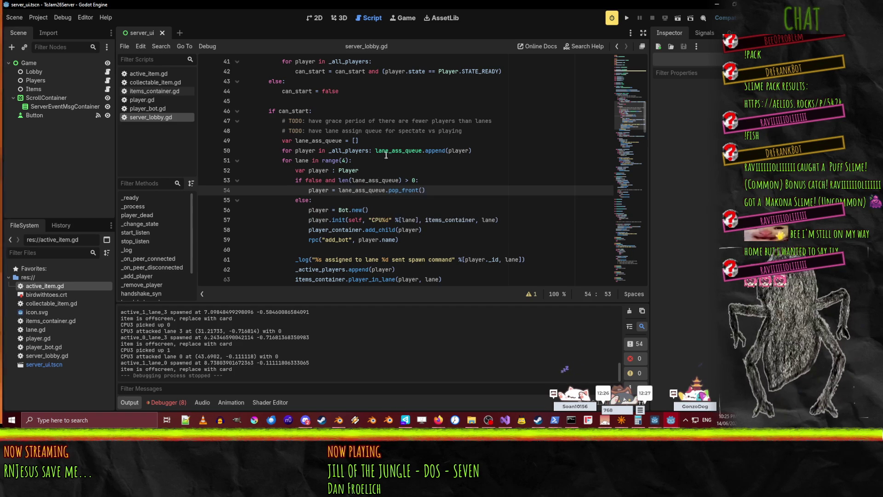
- Add a 'for player in lane_ass_queue:' loop after the send_spawn line
{"action": "left_click", "coordinate": [309, 190]}
{"action": "scroll", "coordinate": [331, 180], "scroll_direction": "down", "scroll_amount": 2}
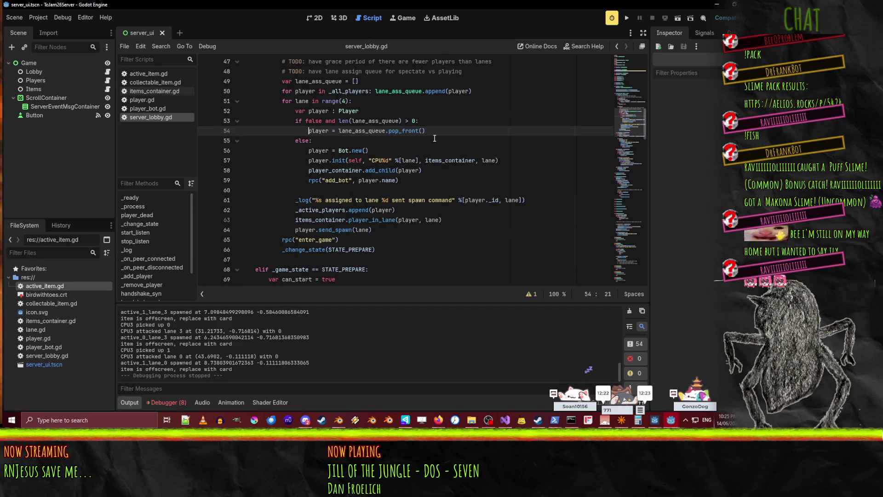
{"action": "key", "text": "Down"}
{"action": "key", "text": "Down"}
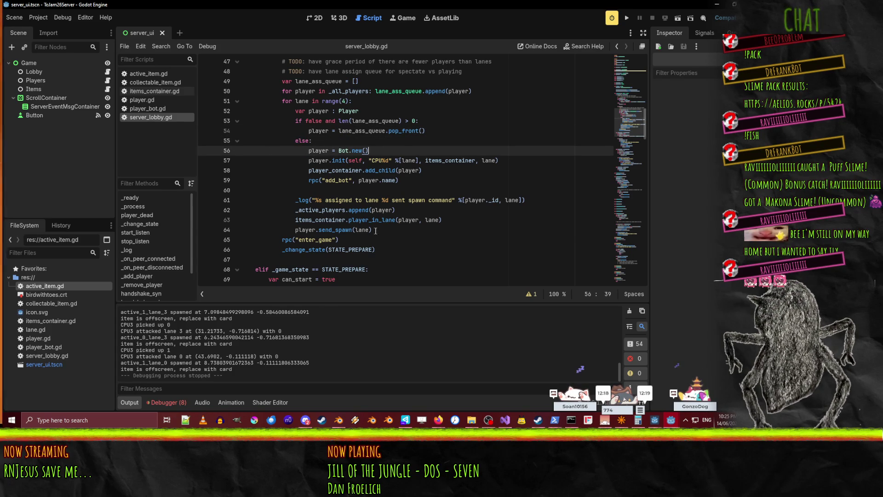
{"action": "left_click", "coordinate": [386, 231]}
{"action": "key", "text": "Return"}
{"action": "key", "text": "Return"}
{"action": "type", "text": "for player in lane_ass_qu"}
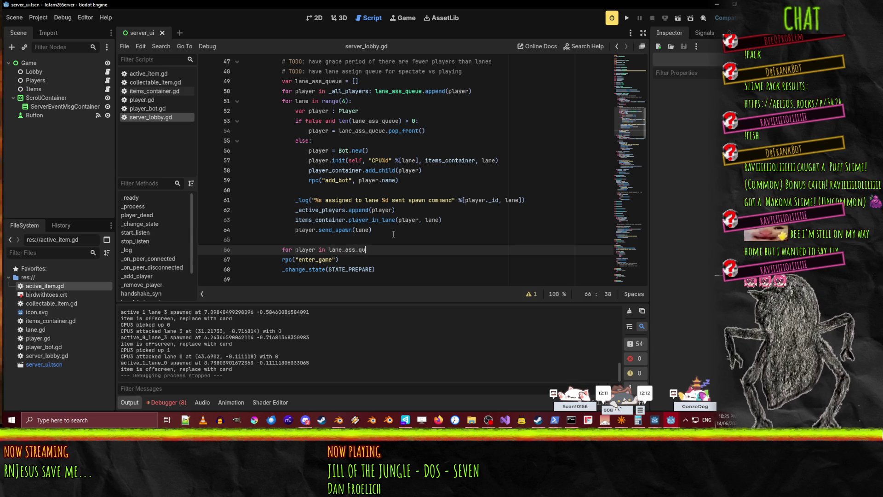
{"action": "type", "text": "eue:"}
{"action": "key", "text": "Return"}
{"action": "type", "text": "player.send_"}
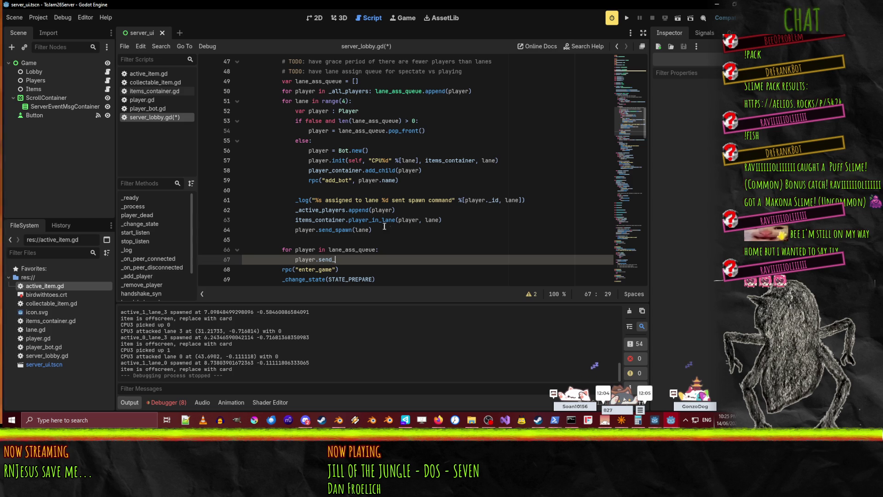
- Declare line 49 as 'var lane_ass_queue = Array[Player]' and start a 'player.sen' call in the loop
{"action": "left_click", "coordinate": [353, 81]}
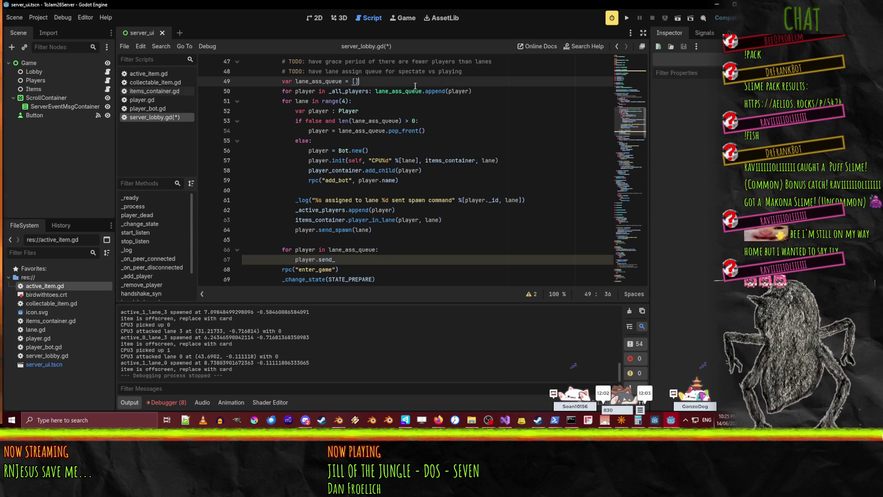
{"action": "type", "text": "Array["}
{"action": "type", "text": "Player"}
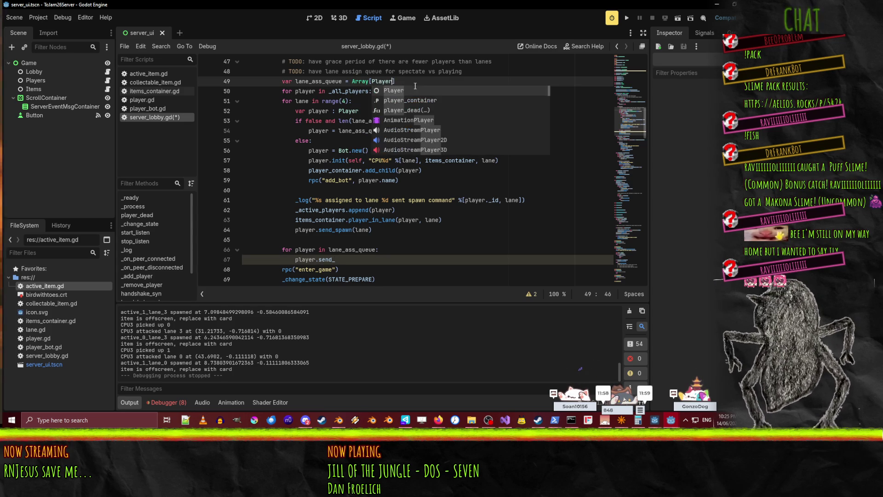
{"action": "left_click", "coordinate": [442, 258]}
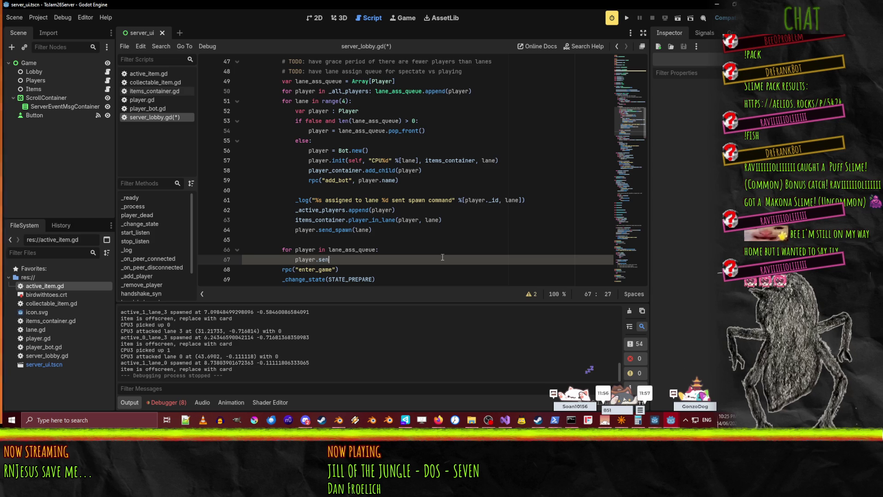
{"action": "key", "text": "BackSpace"}
{"action": "type", "text": ".sen"}
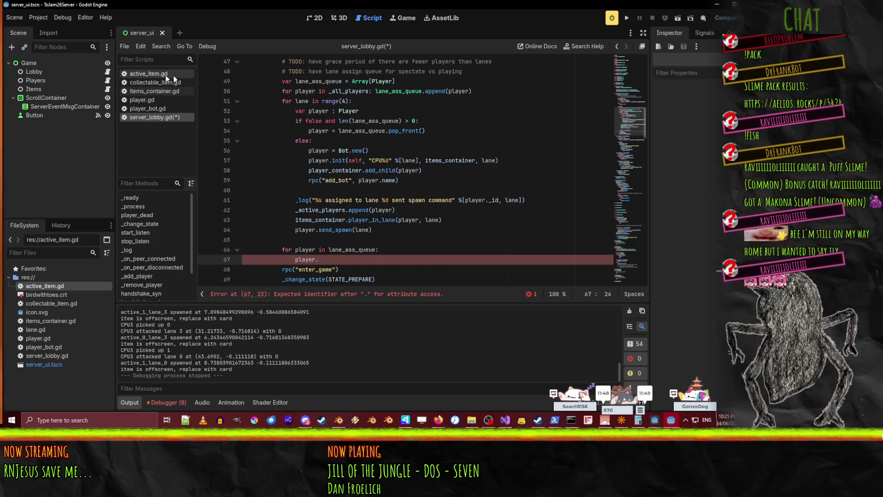
{"action": "left_click", "coordinate": [145, 101]}
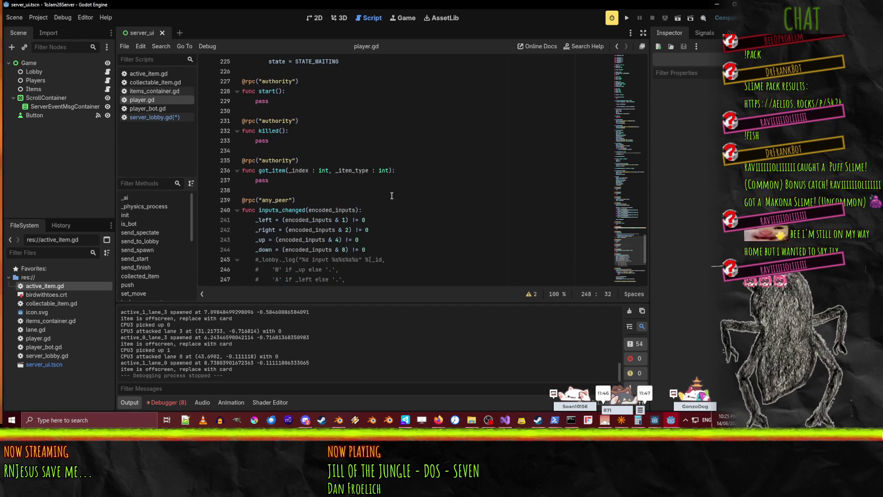
- Copy send_spectate from player.gd and complete line 67 as player.send_spectate()
{"action": "scroll", "coordinate": [392, 196], "scroll_direction": "up", "scroll_amount": 10}
{"action": "scroll", "coordinate": [398, 201], "scroll_direction": "up", "scroll_amount": 20}
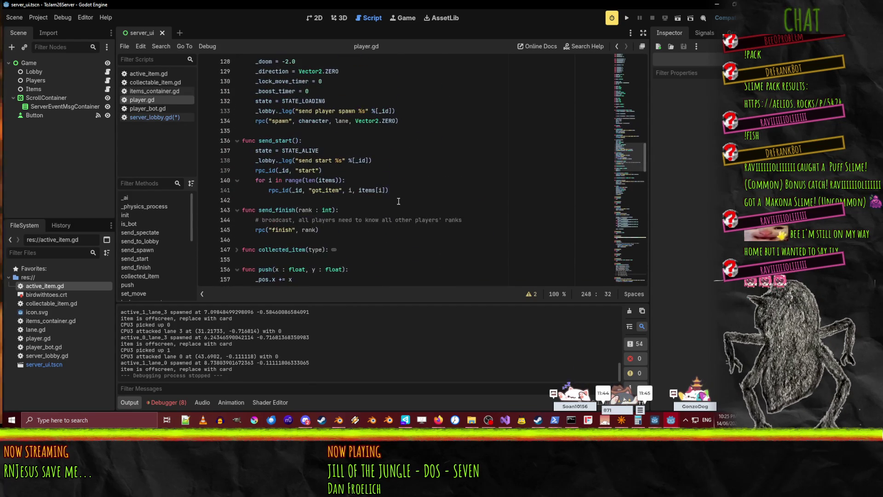
{"action": "scroll", "coordinate": [398, 201], "scroll_direction": "up", "scroll_amount": 4}
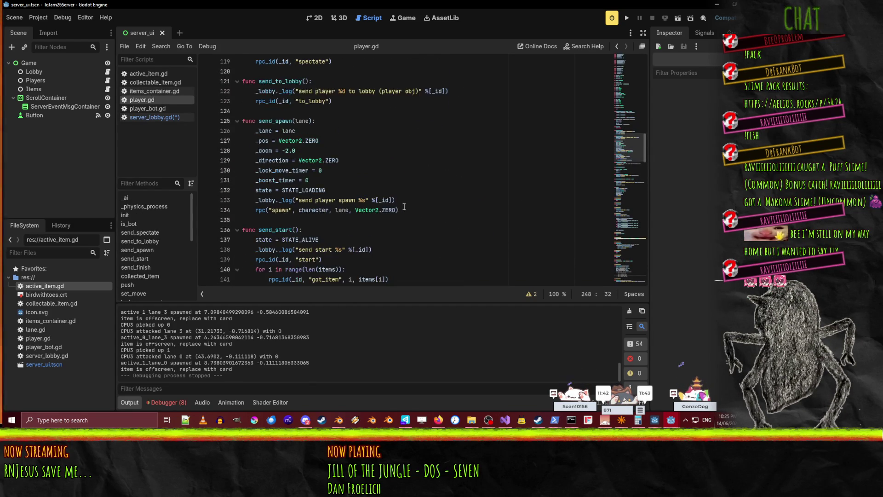
{"action": "scroll", "coordinate": [404, 206], "scroll_direction": "up", "scroll_amount": 6}
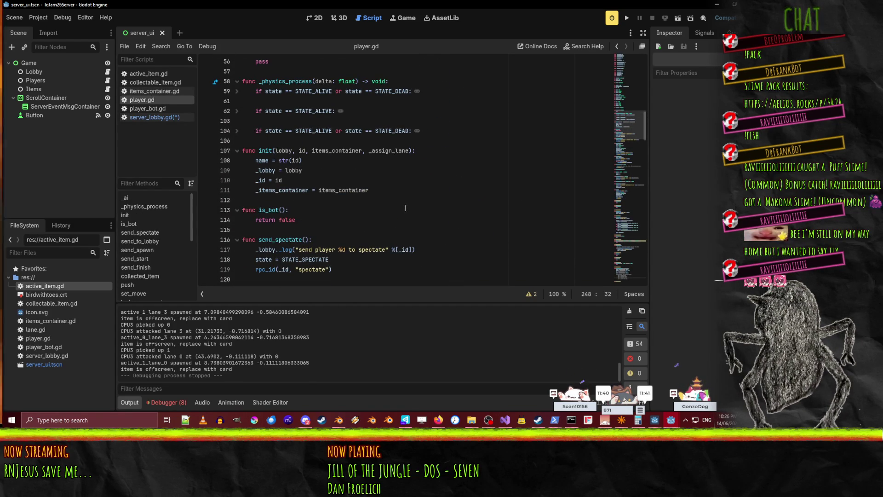
{"action": "double_click", "coordinate": [288, 239]}
{"action": "key", "text": "ctrl+c"}
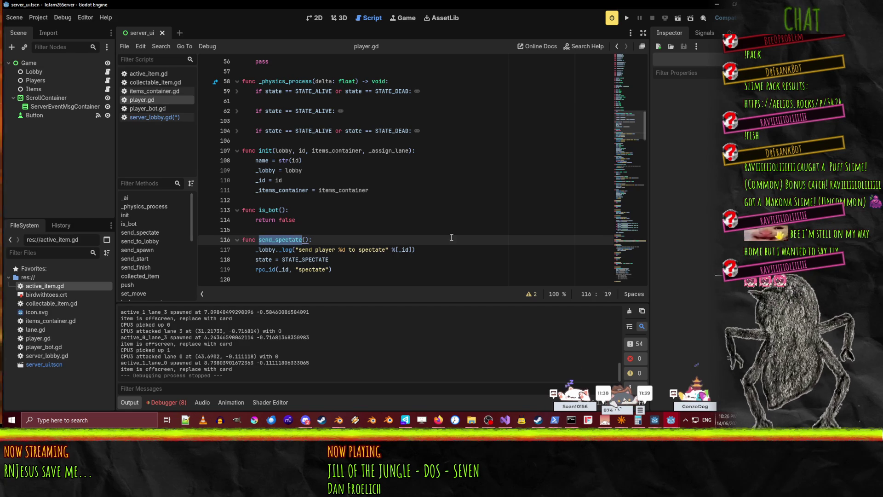
{"action": "scroll", "coordinate": [288, 240], "scroll_direction": "down", "scroll_amount": 3}
{"action": "left_click", "coordinate": [150, 118]}
{"action": "left_click", "coordinate": [436, 259]}
{"action": "key", "text": "ctrl+v"}
{"action": "type", "text": "("}
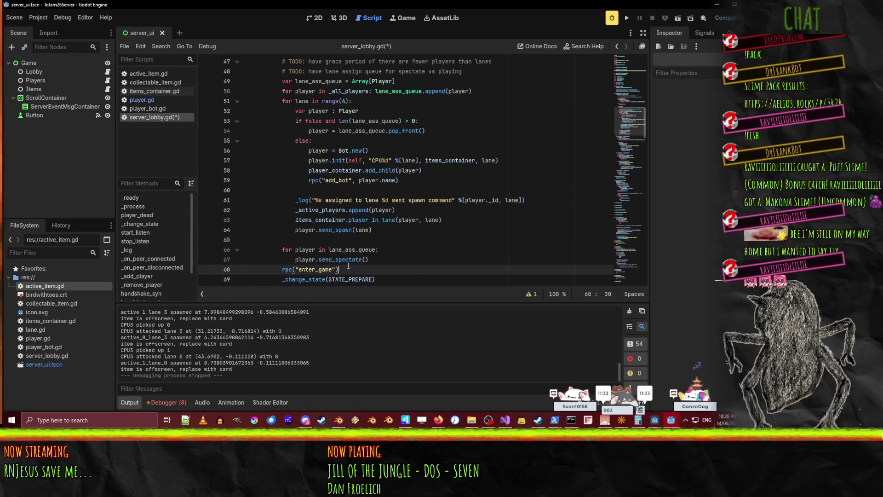
{"action": "key", "text": "ctrl+f"}
- Locate the existing send_spectate branch under 'if p < 4' and restore it after trial edits
{"action": "key", "text": "Return"}
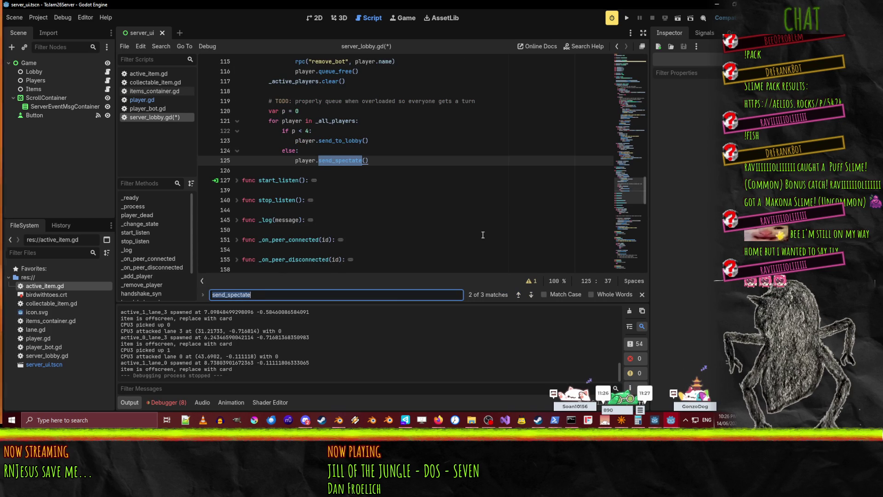
{"action": "scroll", "coordinate": [505, 229], "scroll_direction": "up", "scroll_amount": 2}
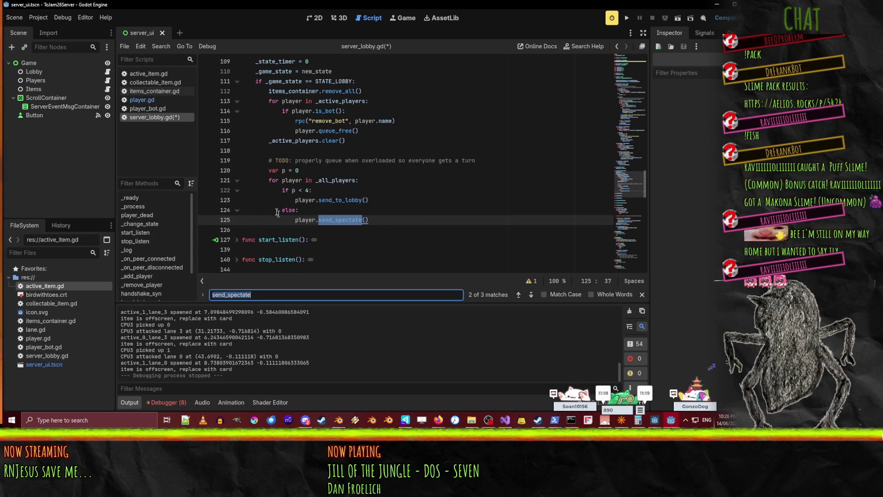
{"action": "left_click", "coordinate": [429, 209]}
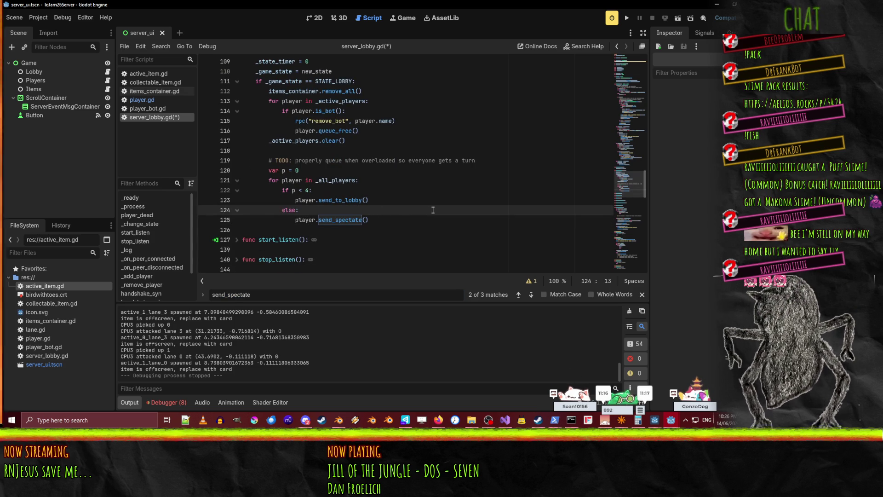
{"action": "key", "text": "shift+Down"}
{"action": "key", "text": "ctrl+k"}
{"action": "key", "text": "Up"}
{"action": "key", "text": "Up"}
{"action": "key", "text": "Up"}
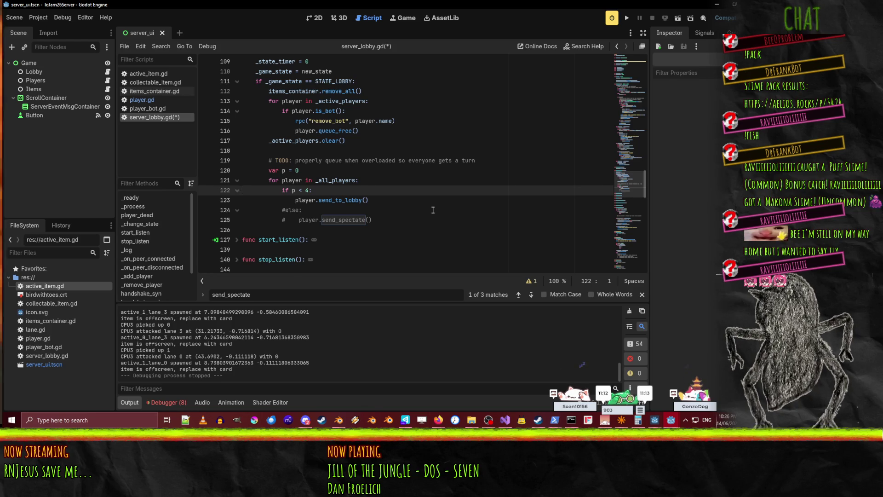
{"action": "key", "text": "ctrl+shift+k"}
{"action": "key", "text": "shift+Tab"}
{"action": "key", "text": "shift+Down"}
{"action": "key", "text": "ctrl+shift+k"}
{"action": "key", "text": "Up"}
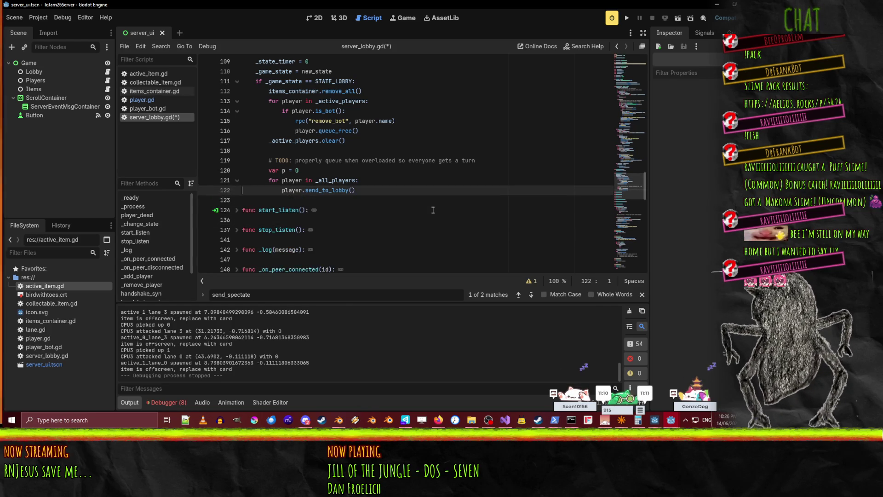
{"action": "key", "text": "ctrl+z"}
{"action": "key", "text": "ctrl+z"}
{"action": "key", "text": "ctrl+z"}
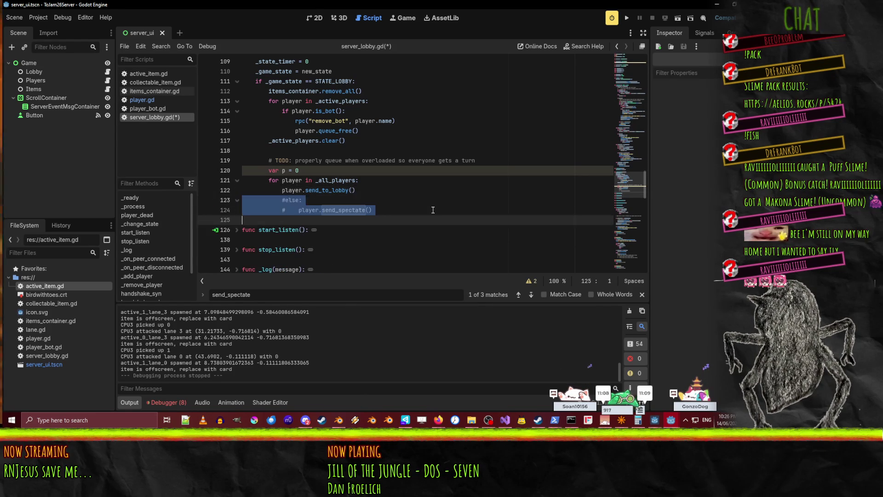
- Uncomment the else and send_spectate() lines under 'if p < 4' and save
{"action": "key", "text": "Down"}
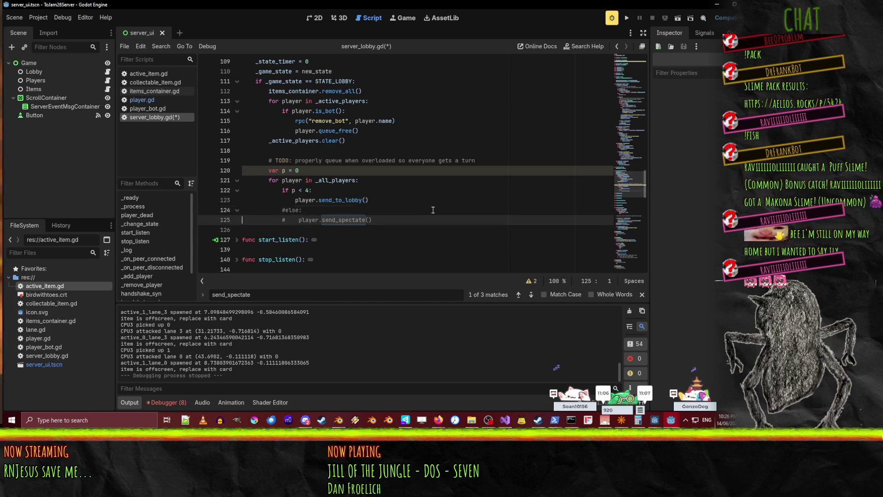
{"action": "key", "text": "Down"}
{"action": "key", "text": "ctrl+s"}
{"action": "key", "text": "Up"}
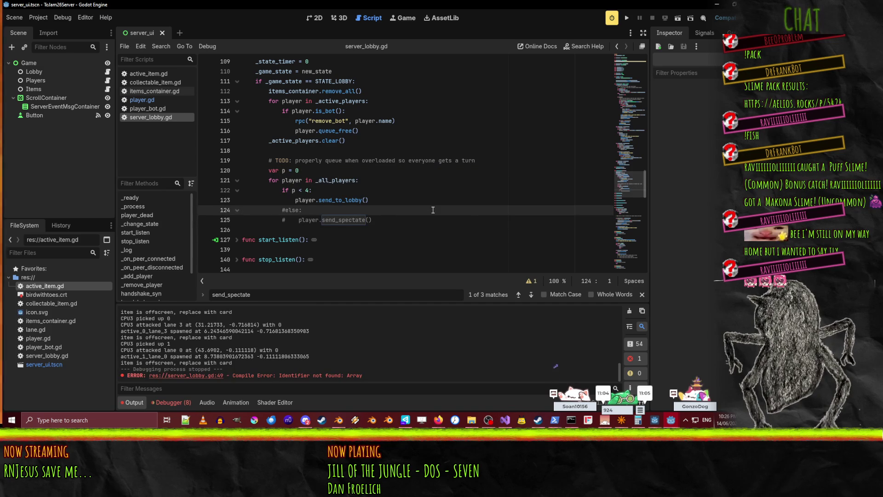
{"action": "key", "text": "Home"}
{"action": "key", "text": "shift+Down"}
{"action": "key", "text": "ctrl+k"}
{"action": "key", "text": "ctrl+s"}
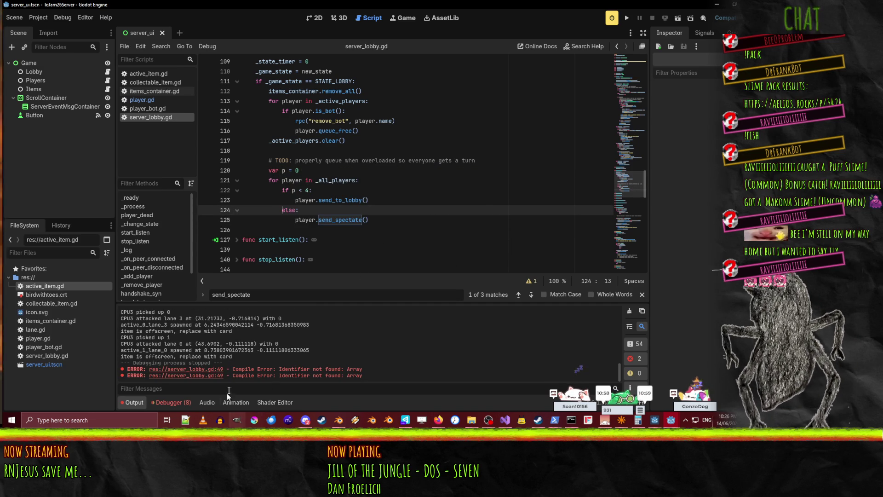
- Fix the line 49 compile error with 'var lane_ass_queue : Array[Player] = []' and save
{"action": "left_click", "coordinate": [216, 376]}
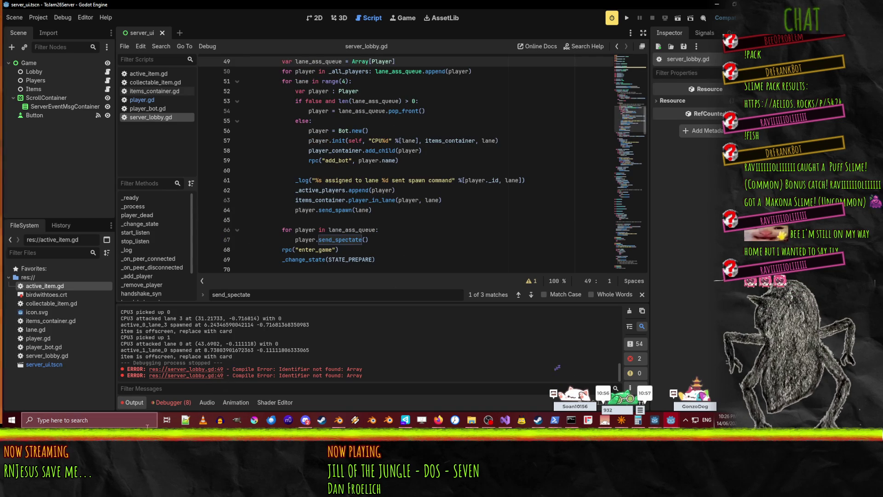
{"action": "scroll", "coordinate": [352, 213], "scroll_direction": "up", "scroll_amount": 5}
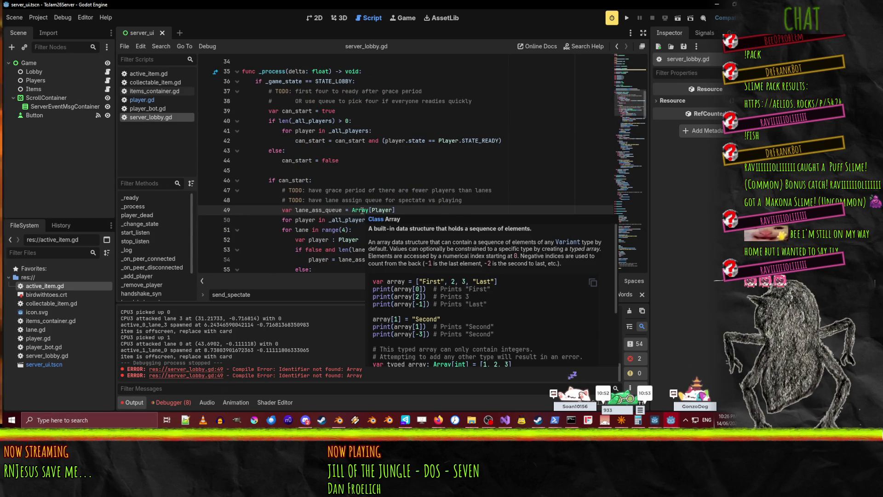
{"action": "left_click", "coordinate": [359, 210]}
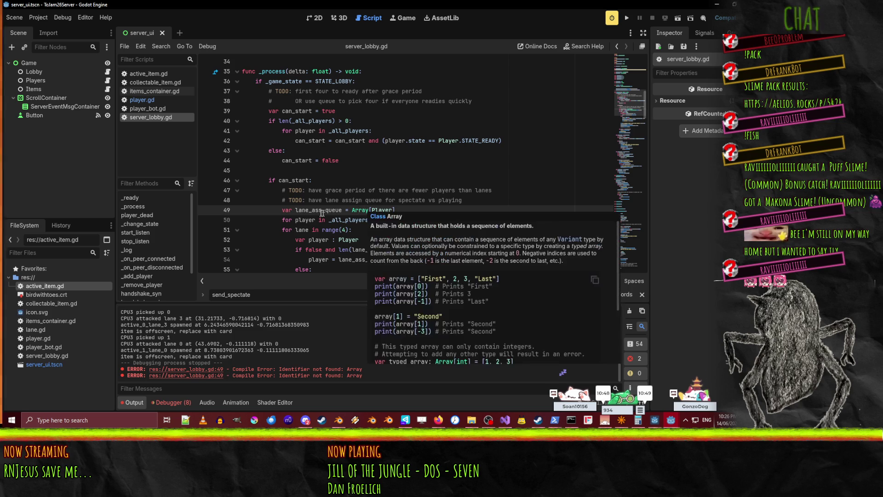
{"action": "key", "text": "Left"}
{"action": "key", "text": "Left"}
{"action": "key", "text": "Left"}
{"action": "key", "text": "BackSpace"}
{"action": "type", "text": ":"}
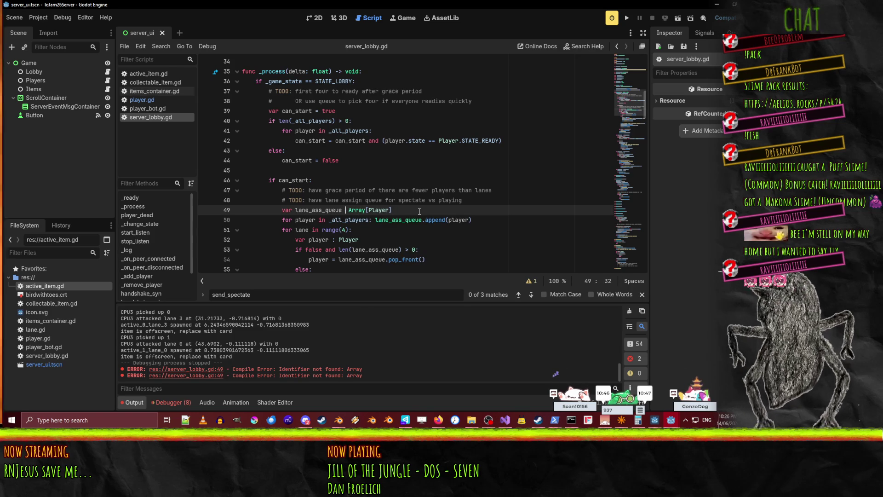
{"action": "key", "text": "End"}
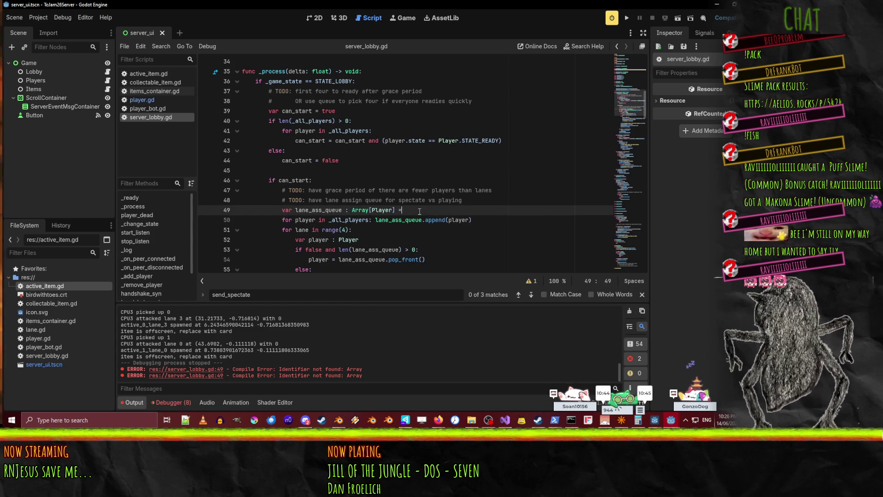
{"action": "key", "text": "Down"}
{"action": "key", "text": "Down"}
{"action": "key", "text": "ctrl+s"}
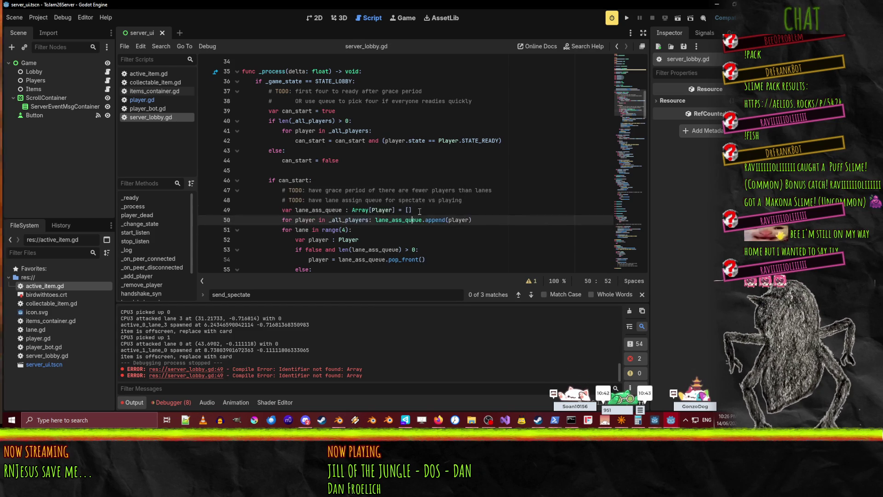
{"action": "scroll", "coordinate": [416, 209], "scroll_direction": "down", "scroll_amount": 5}
{"action": "scroll", "coordinate": [415, 209], "scroll_direction": "up", "scroll_amount": 8}
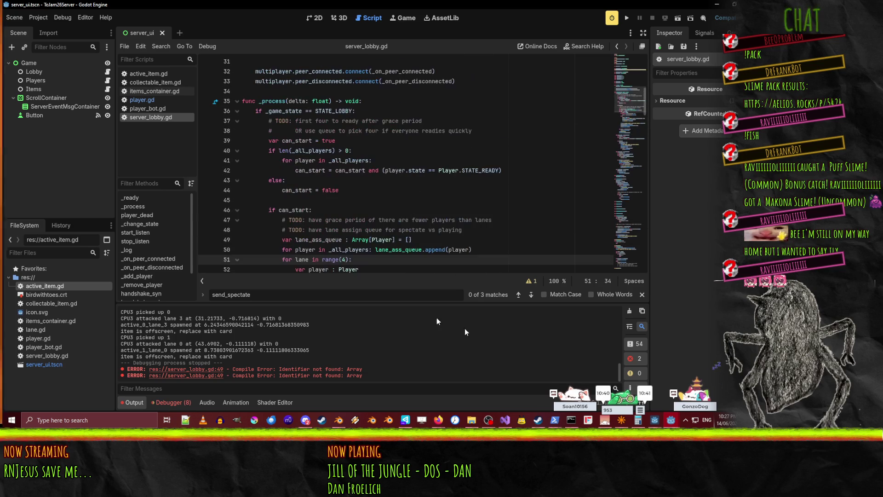
- Run the server and start listening, then run the client, join and mark READY
{"action": "left_click", "coordinate": [626, 18]}
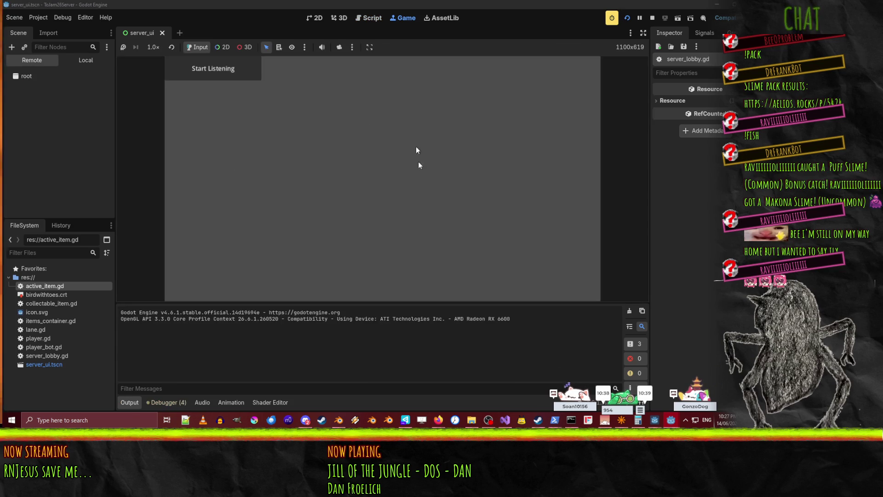
{"action": "left_click", "coordinate": [211, 68]}
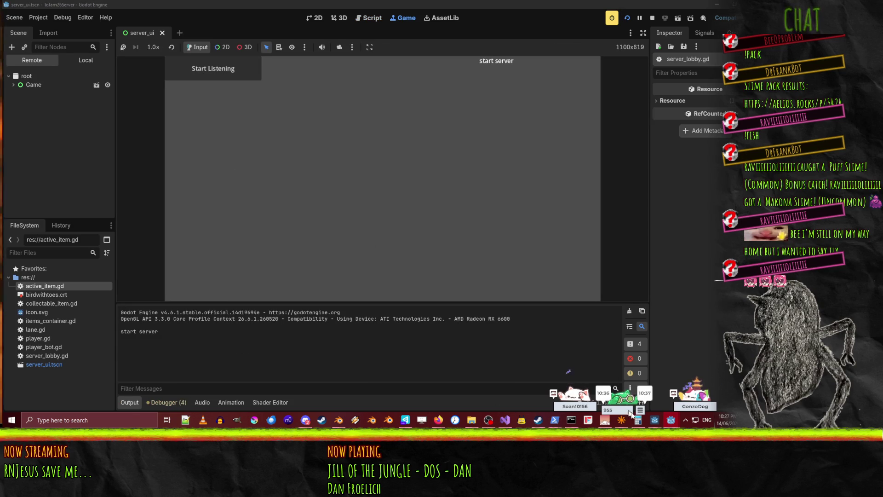
{"action": "mouse_move", "coordinate": [671, 420]}
{"action": "left_click", "coordinate": [592, 368]}
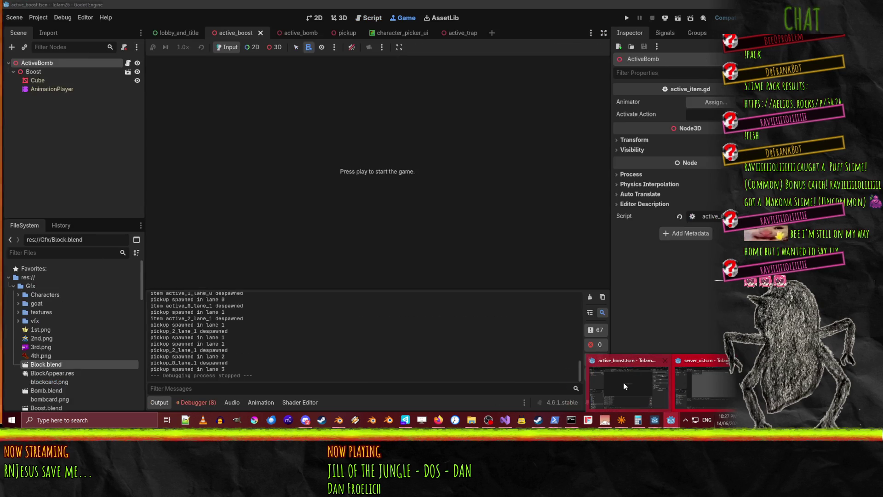
{"action": "left_click", "coordinate": [627, 20]}
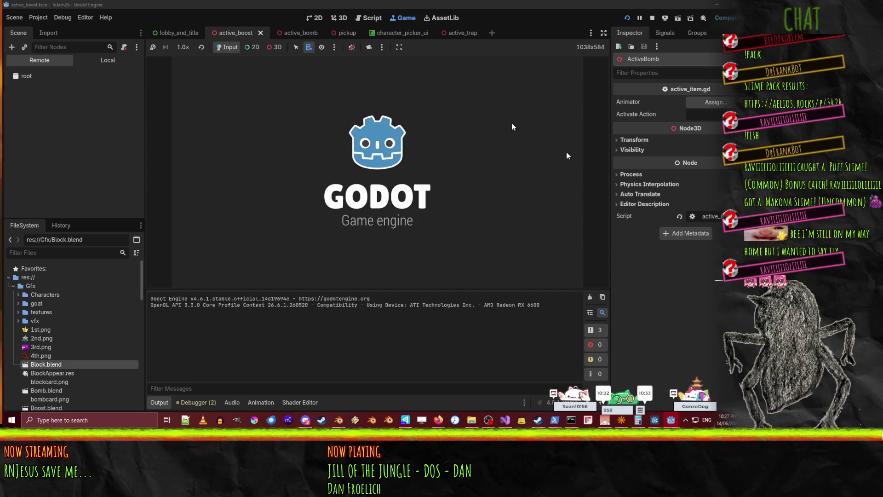
{"action": "left_click", "coordinate": [525, 198]}
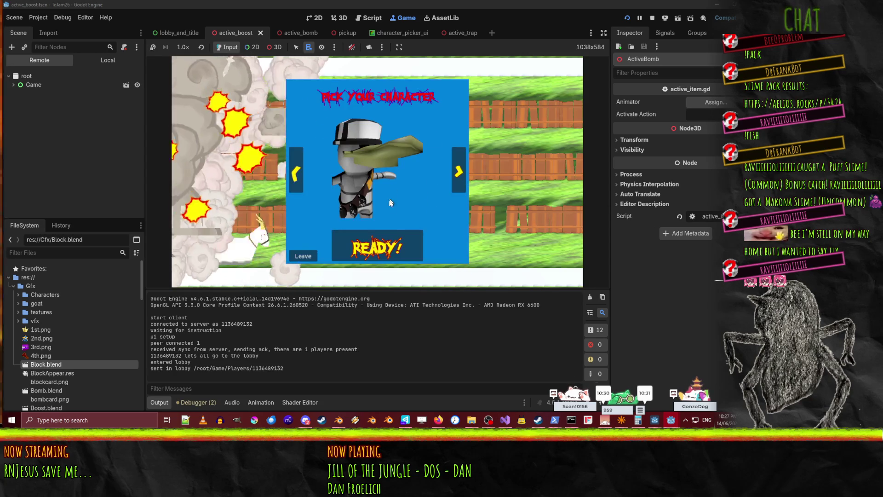
{"action": "left_click", "coordinate": [377, 248]}
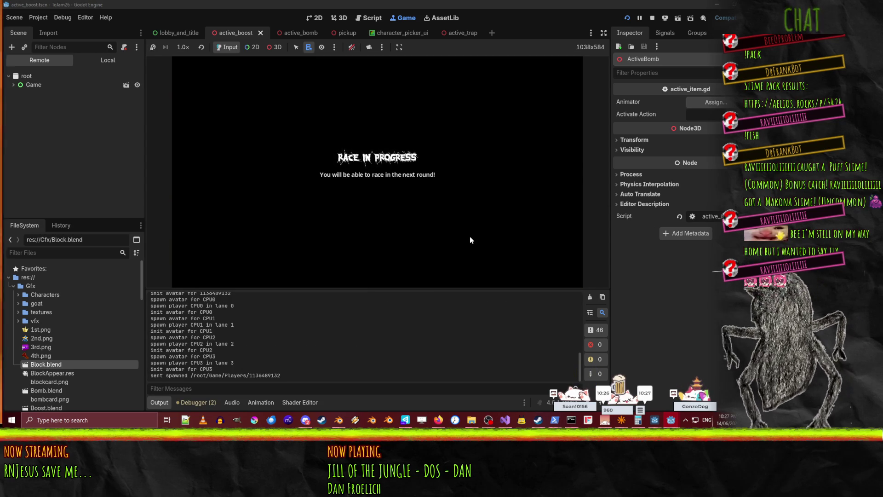
- Toggle the live SpectatorUi node's visibility to check the Race in progress screen, then stop the client
{"action": "left_click", "coordinate": [12, 85]}
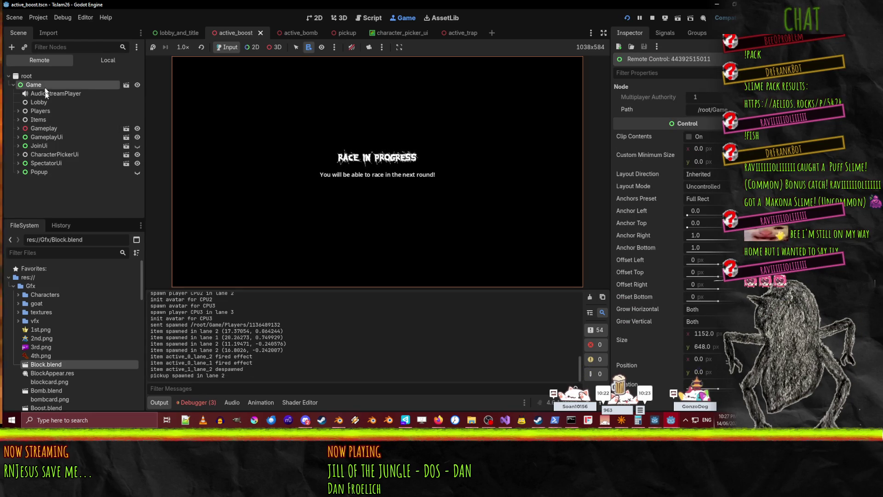
{"action": "left_click", "coordinate": [46, 163]}
{"action": "left_click", "coordinate": [137, 164]}
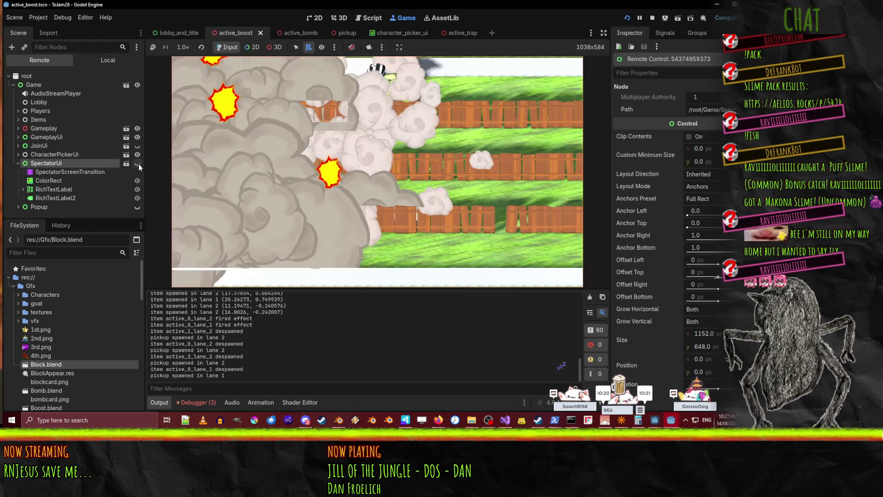
{"action": "left_click", "coordinate": [137, 163]}
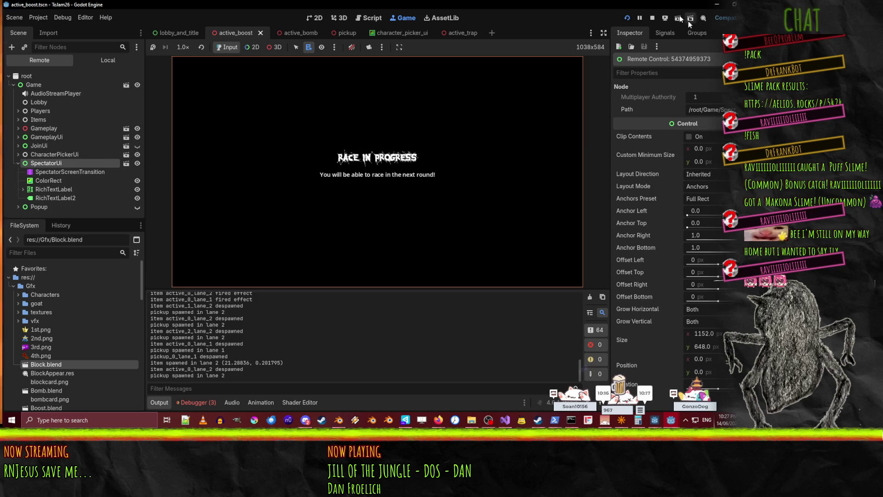
{"action": "left_click", "coordinate": [652, 18]}
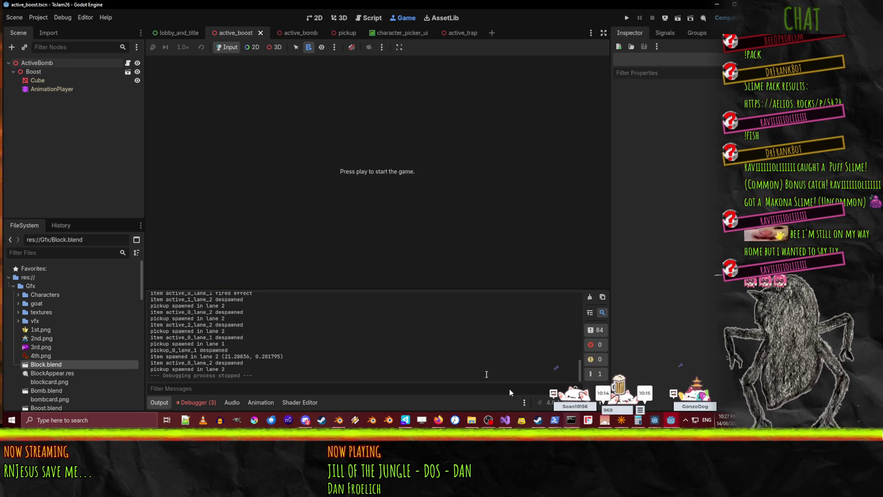
{"action": "mouse_move", "coordinate": [674, 416]}
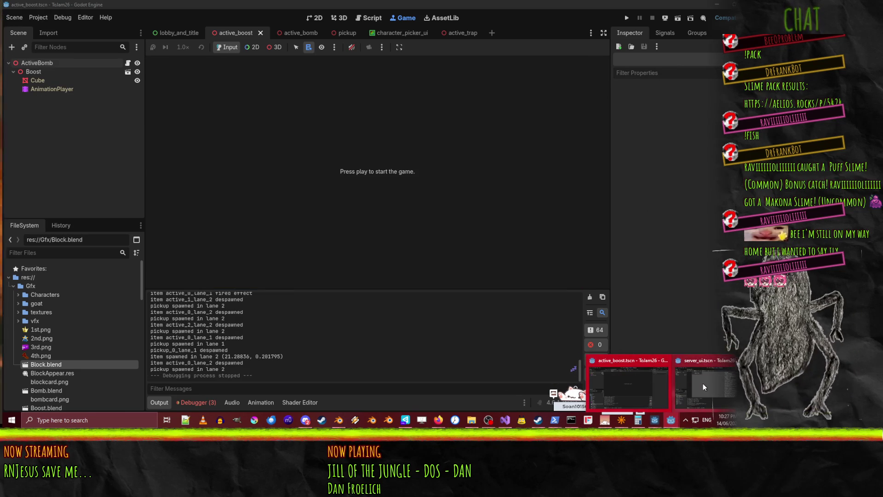
{"action": "left_click", "coordinate": [708, 399]}
{"action": "left_click", "coordinate": [652, 18]}
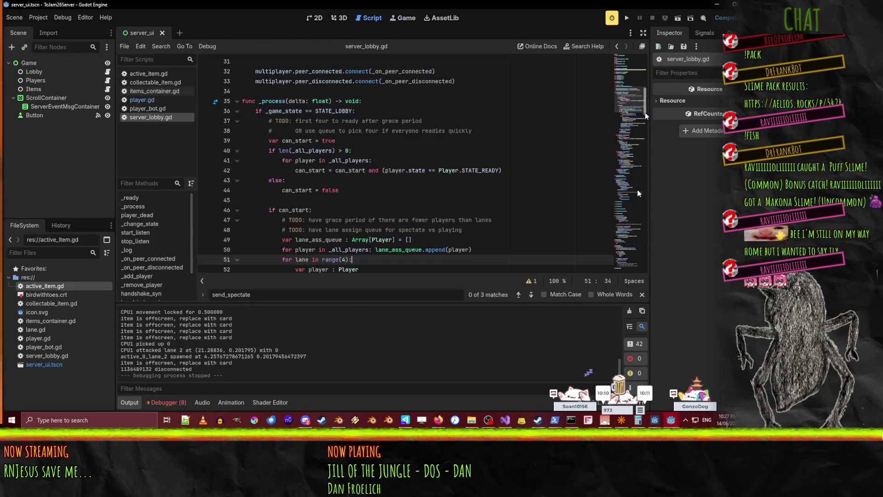
{"action": "mouse_move", "coordinate": [672, 419]}
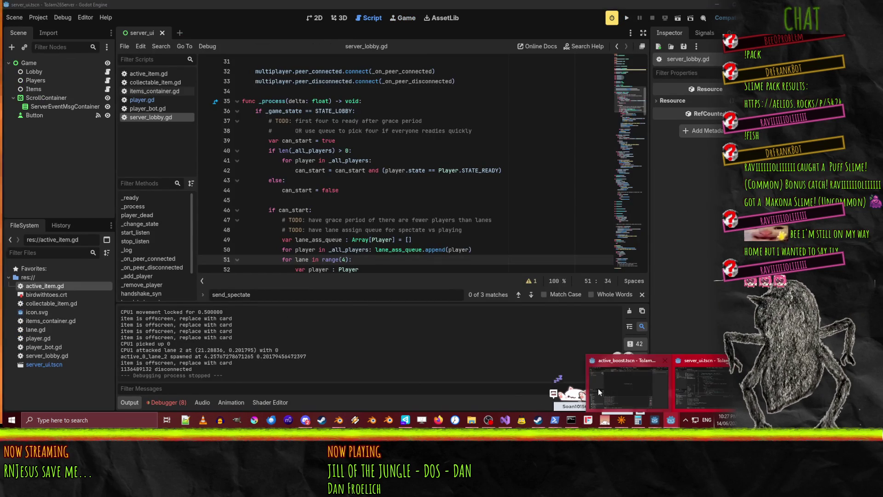
{"action": "left_click", "coordinate": [598, 388]}
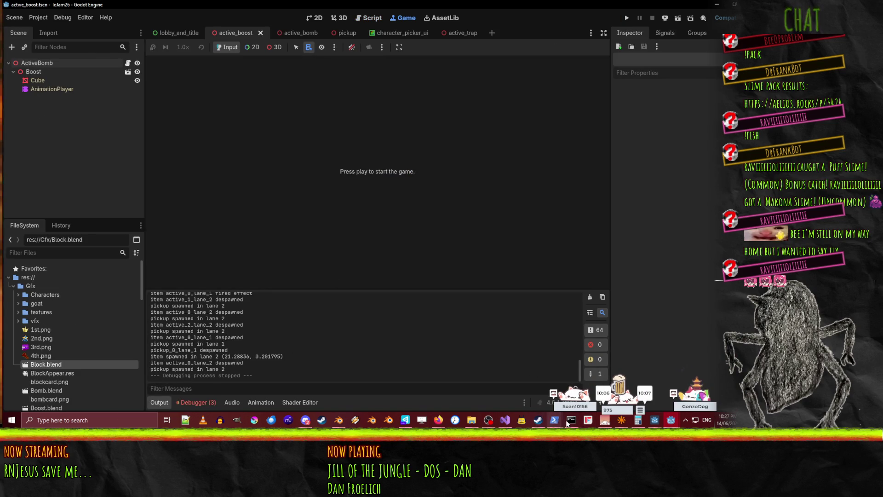
{"action": "mouse_move", "coordinate": [673, 422]}
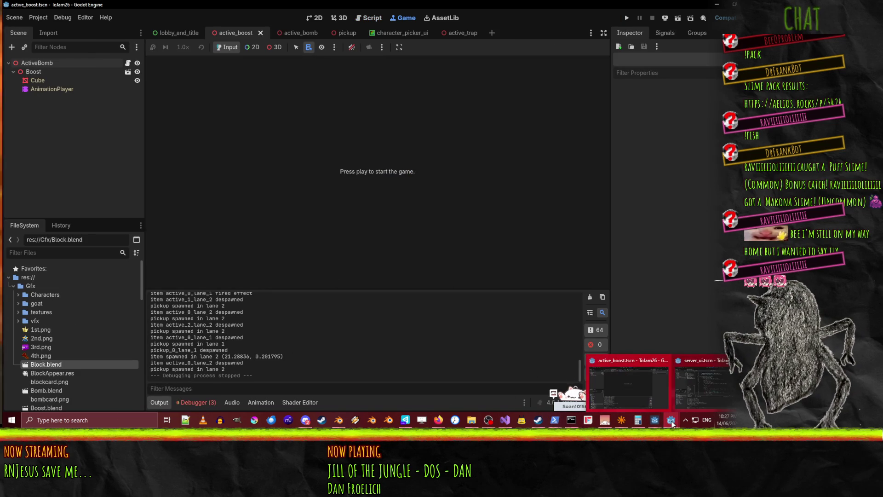
{"action": "left_click", "coordinate": [724, 395]}
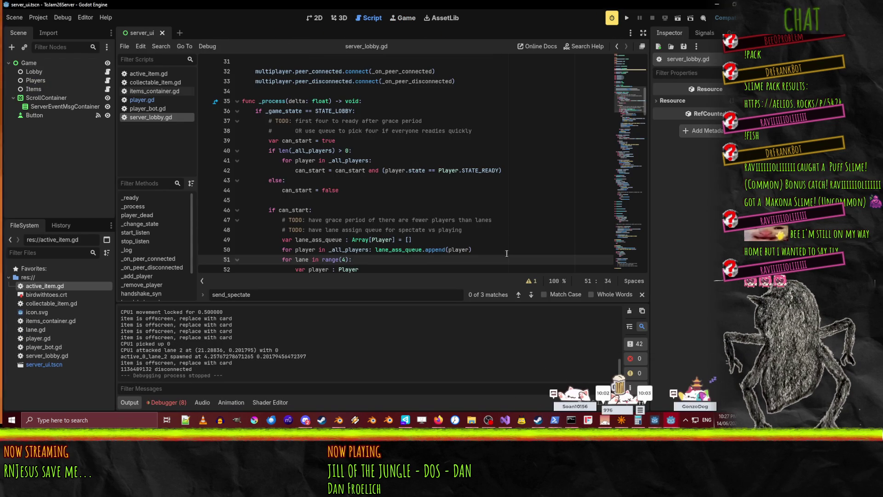
{"action": "left_click", "coordinate": [395, 240]}
{"action": "scroll", "coordinate": [505, 249], "scroll_direction": "down", "scroll_amount": 6}
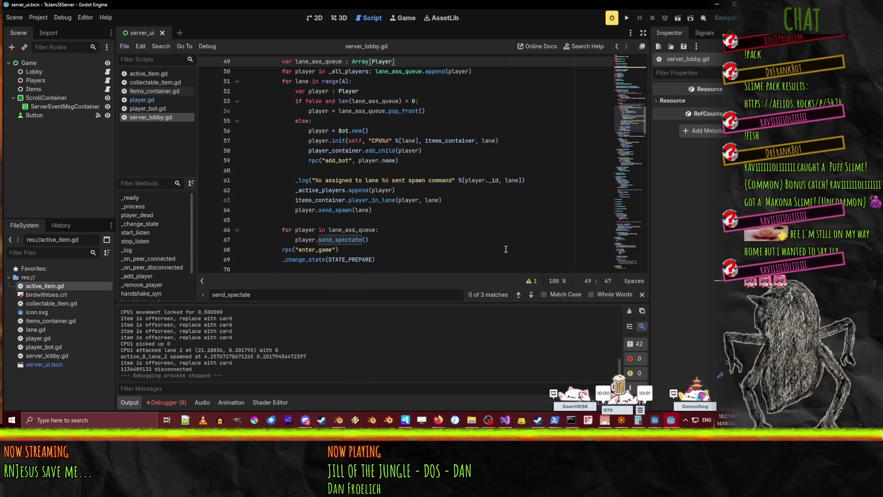
{"action": "scroll", "coordinate": [506, 249], "scroll_direction": "up", "scroll_amount": 4}
{"action": "type", "text": " = []"}
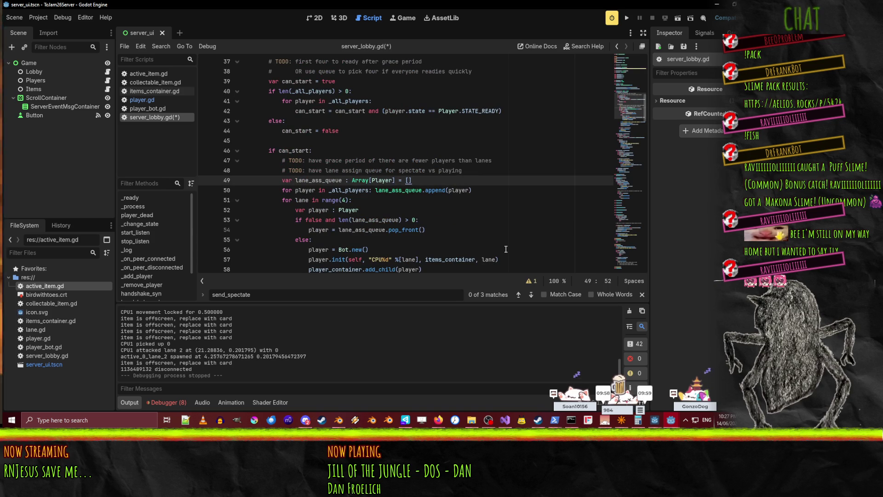
{"action": "left_click", "coordinate": [503, 229]}
{"action": "key", "text": "ctrl+s"}
{"action": "scroll", "coordinate": [504, 228], "scroll_direction": "down", "scroll_amount": 1}
{"action": "scroll", "coordinate": [503, 228], "scroll_direction": "down", "scroll_amount": 3}
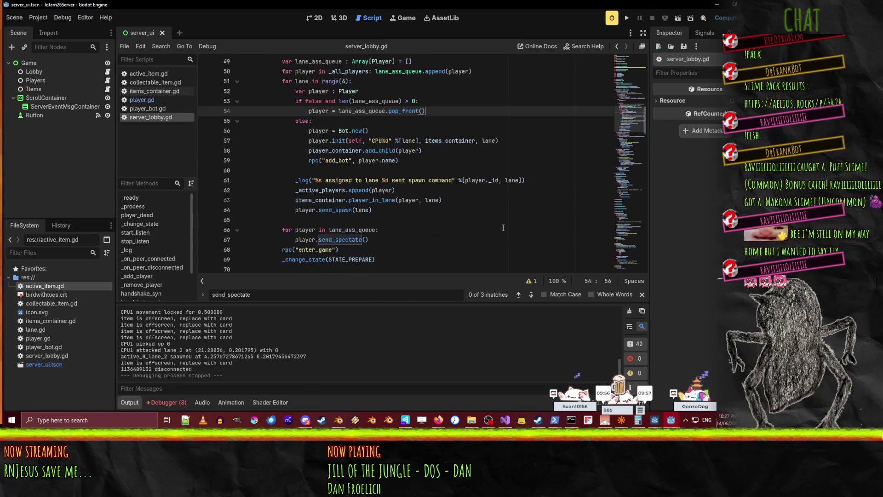
{"action": "scroll", "coordinate": [440, 195], "scroll_direction": "down", "scroll_amount": 6}
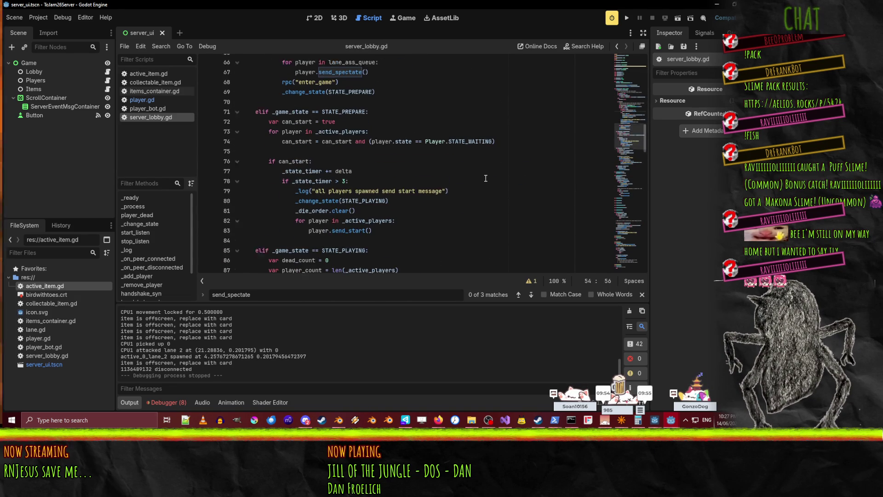
{"action": "scroll", "coordinate": [485, 178], "scroll_direction": "up", "scroll_amount": 4}
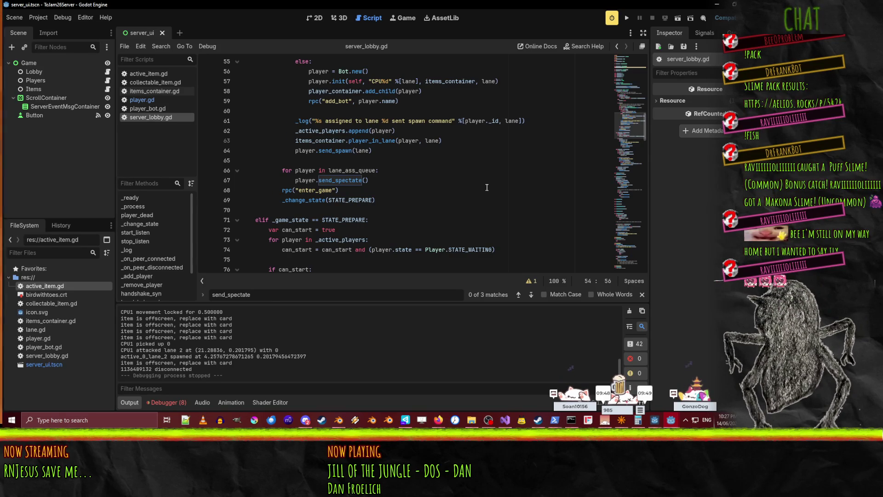
{"action": "left_click", "coordinate": [268, 158]}
{"action": "scroll", "coordinate": [441, 173], "scroll_direction": "up", "scroll_amount": 3}
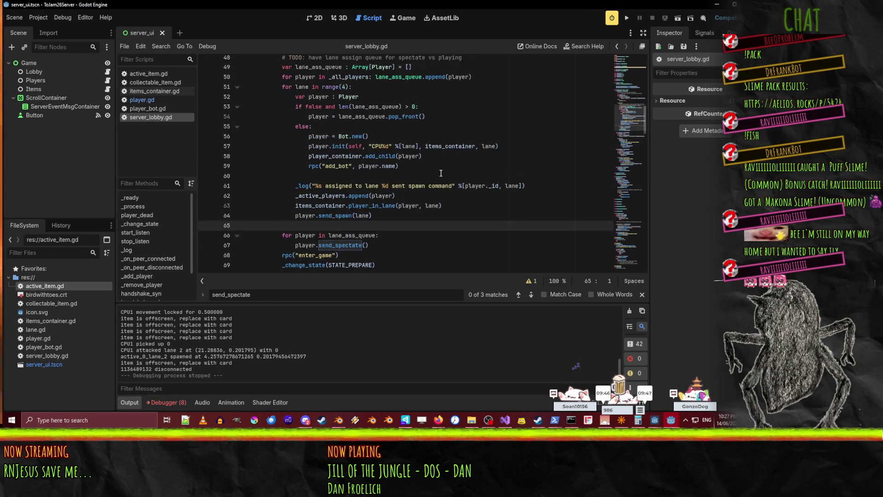
{"action": "scroll", "coordinate": [416, 213], "scroll_direction": "down", "scroll_amount": 20}
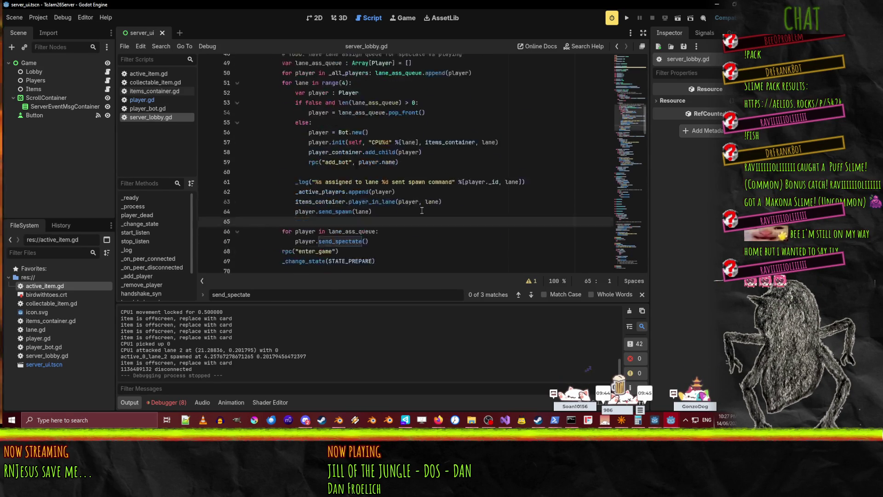
{"action": "scroll", "coordinate": [422, 210], "scroll_direction": "down", "scroll_amount": 3}
{"action": "scroll", "coordinate": [421, 210], "scroll_direction": "up", "scroll_amount": 3}
{"action": "left_click", "coordinate": [404, 162]}
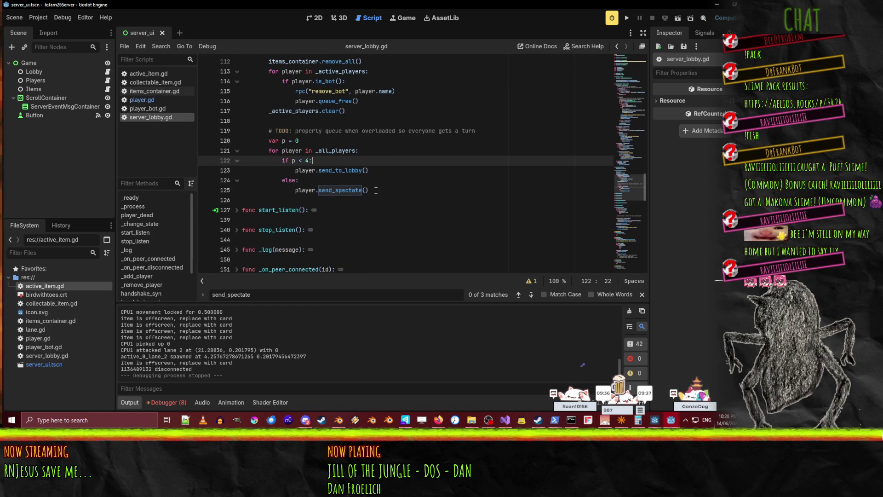
{"action": "scroll", "coordinate": [375, 190], "scroll_direction": "up", "scroll_amount": 2}
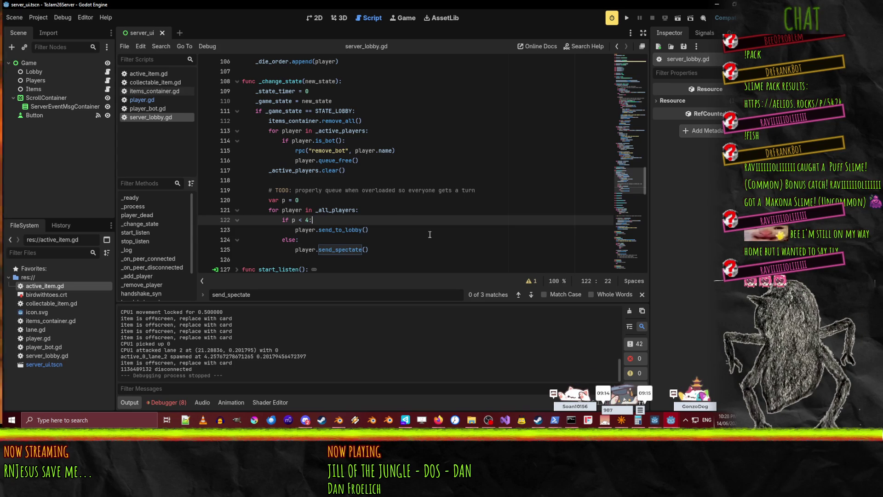
{"action": "scroll", "coordinate": [430, 235], "scroll_direction": "up", "scroll_amount": 8}
{"action": "scroll", "coordinate": [430, 237], "scroll_direction": "up", "scroll_amount": 10}
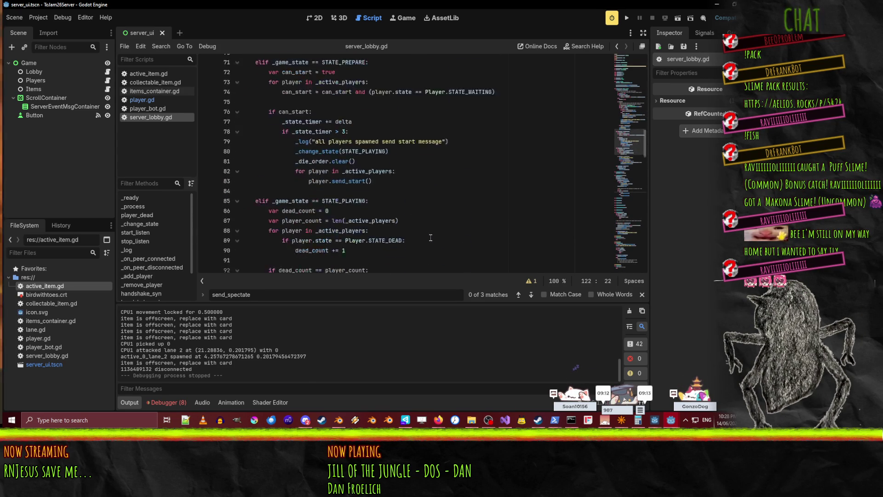
{"action": "scroll", "coordinate": [492, 225], "scroll_direction": "up", "scroll_amount": 8}
{"action": "scroll", "coordinate": [493, 225], "scroll_direction": "down", "scroll_amount": 5}
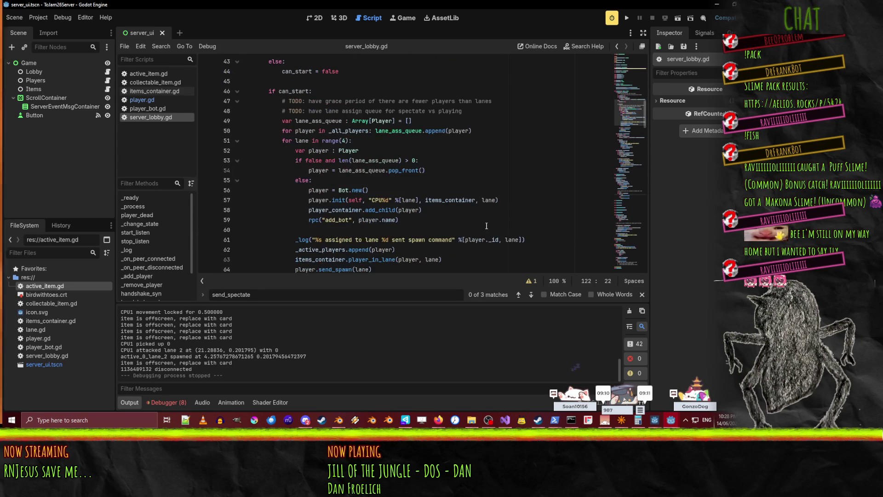
{"action": "scroll", "coordinate": [419, 205], "scroll_direction": "down", "scroll_amount": 15}
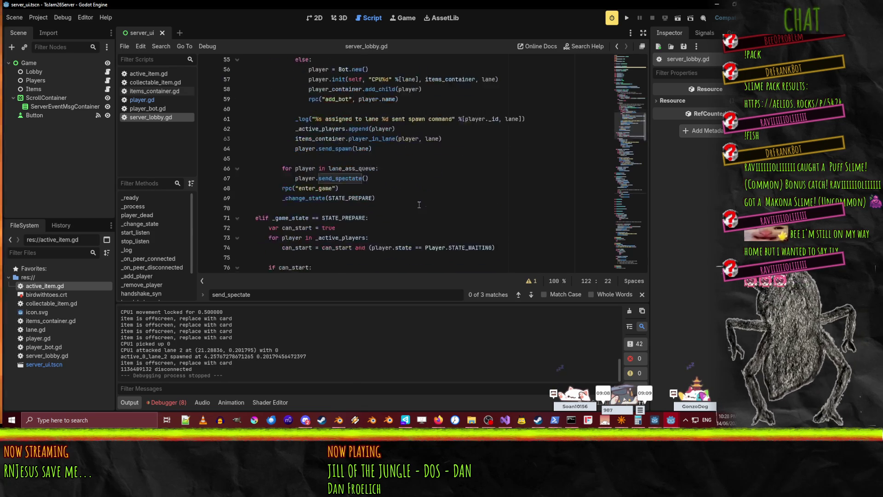
{"action": "scroll", "coordinate": [419, 205], "scroll_direction": "down", "scroll_amount": 5}
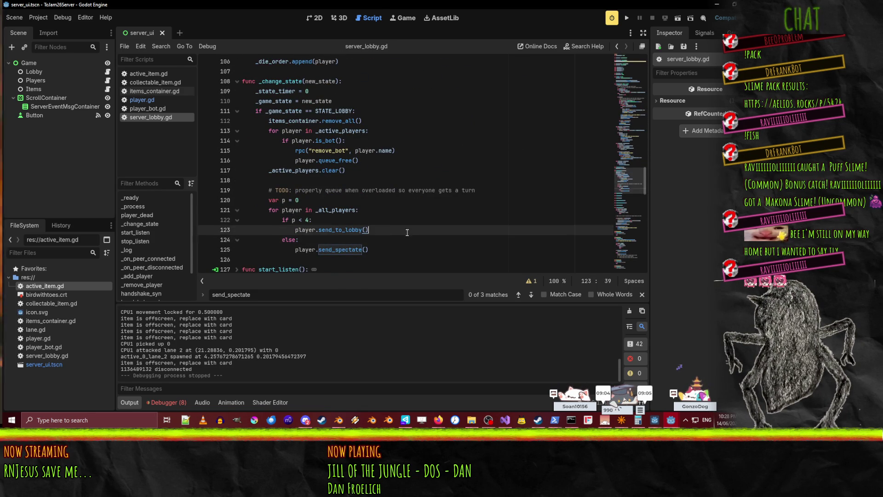
{"action": "key", "text": "F3"}
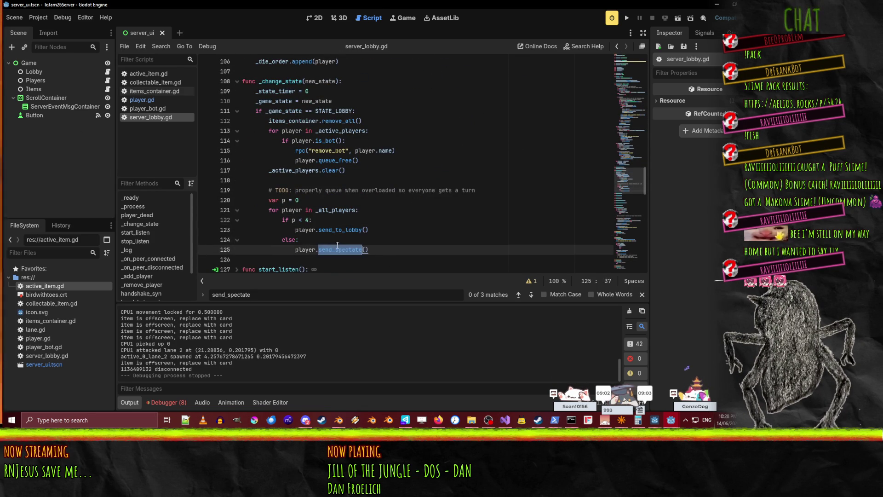
{"action": "key", "text": "ctrl+f"}
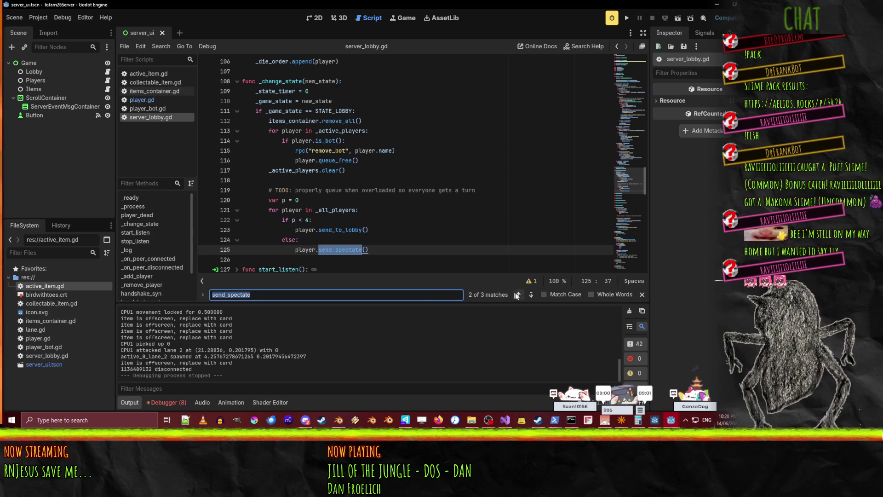
{"action": "left_click", "coordinate": [530, 298]}
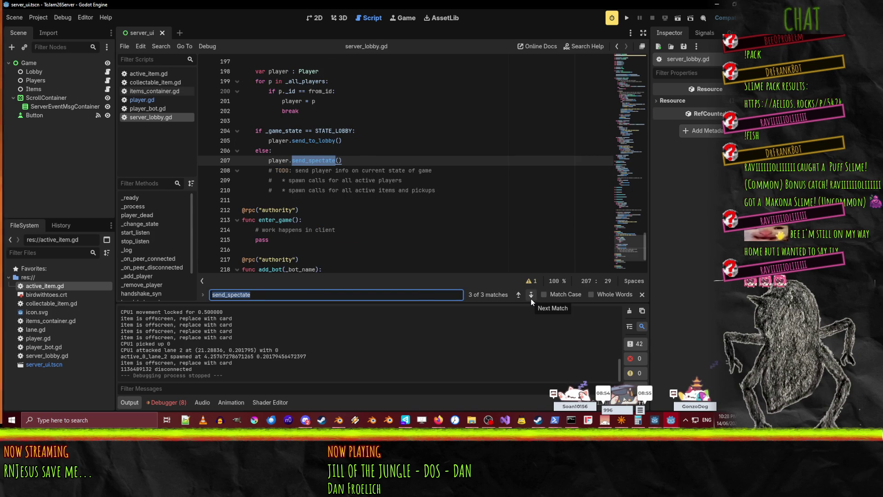
{"action": "left_click", "coordinate": [531, 298]}
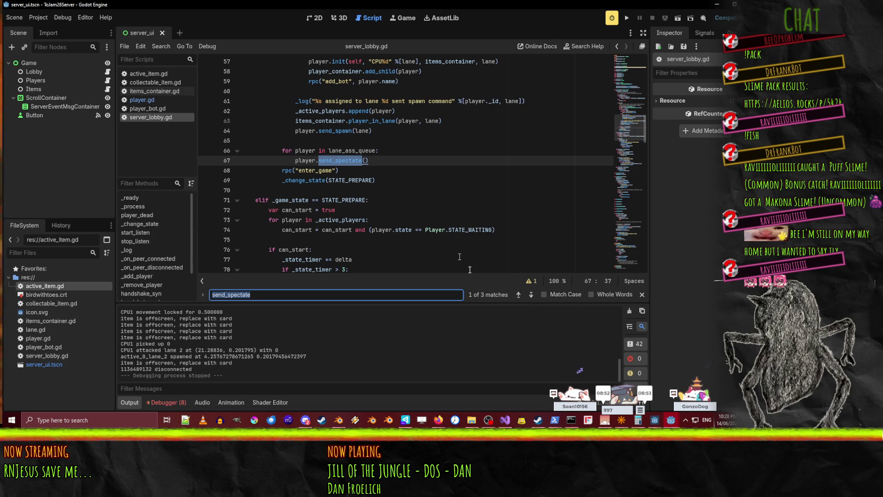
{"action": "left_click", "coordinate": [531, 295]}
{"action": "left_click", "coordinate": [531, 295]}
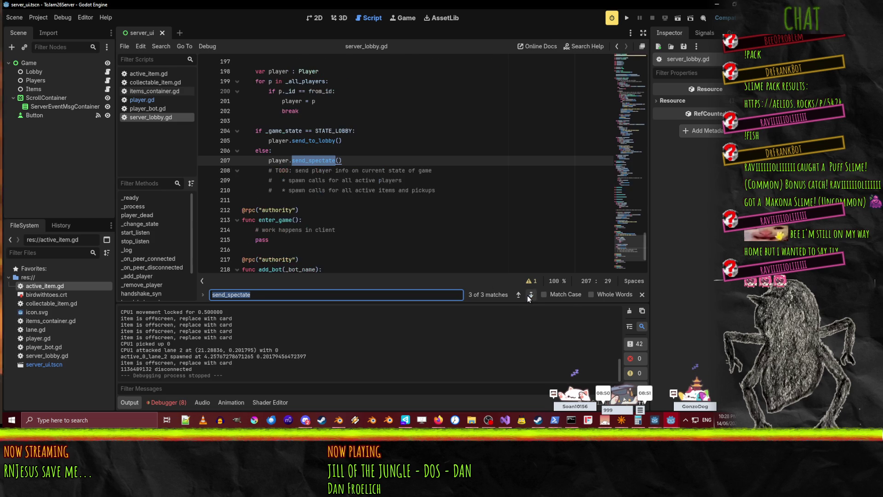
{"action": "left_click", "coordinate": [516, 295]}
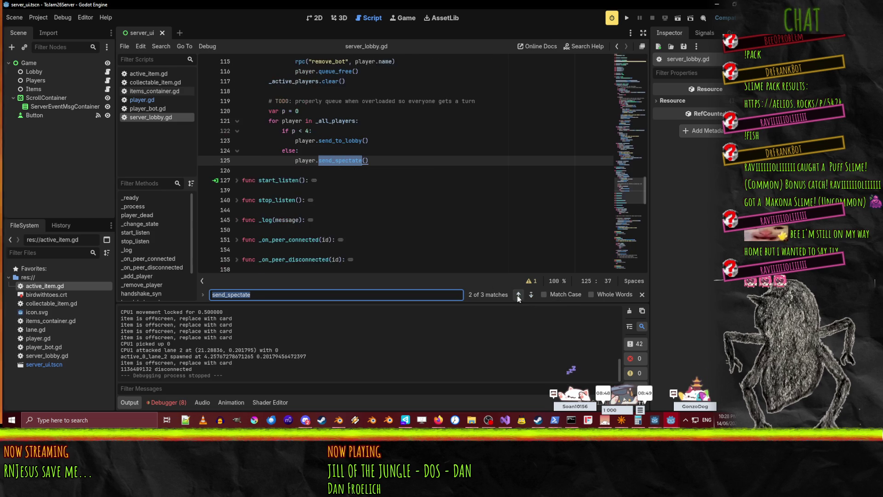
{"action": "scroll", "coordinate": [443, 191], "scroll_direction": "up", "scroll_amount": 1}
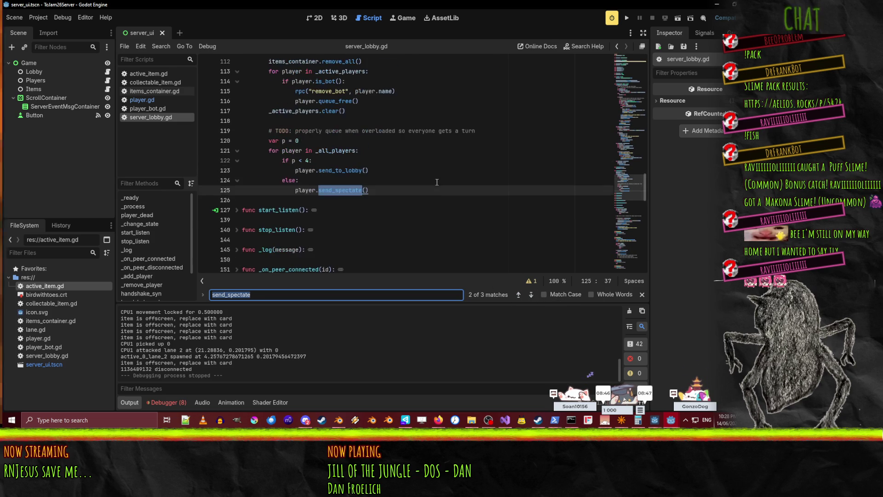
{"action": "scroll", "coordinate": [399, 195], "scroll_direction": "up", "scroll_amount": 4}
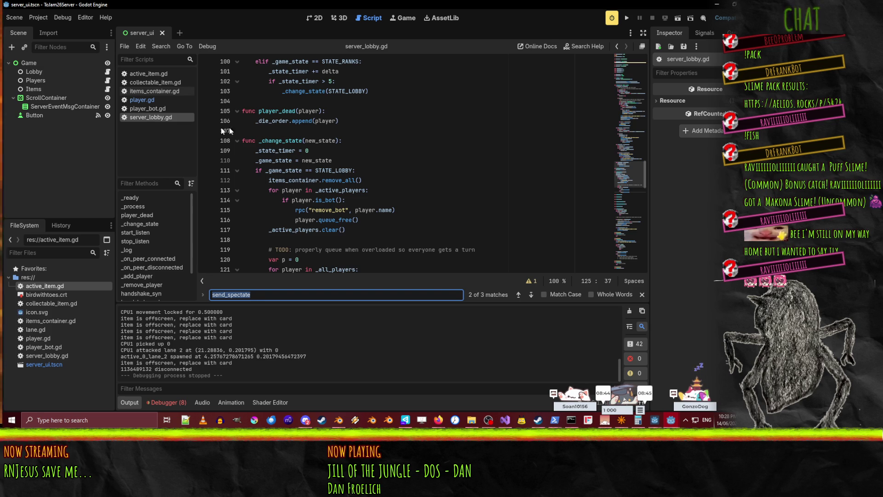
{"action": "scroll", "coordinate": [330, 148], "scroll_direction": "down", "scroll_amount": 2}
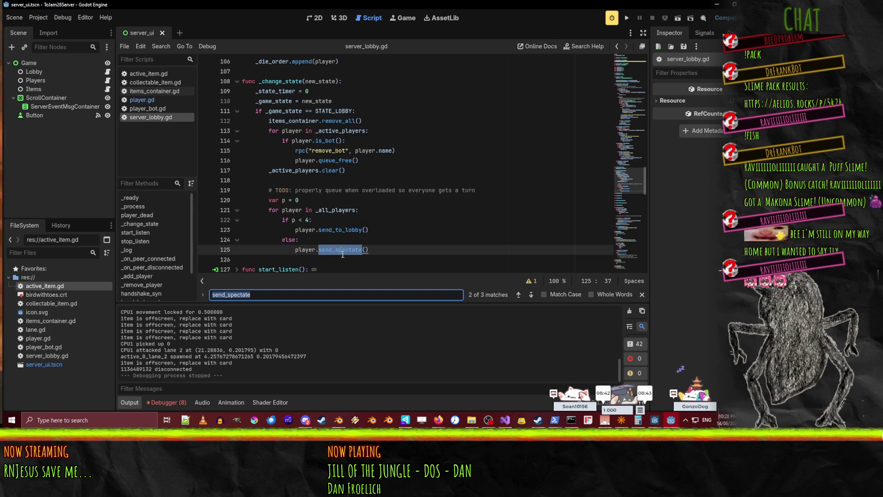
{"action": "key", "text": "Return"}
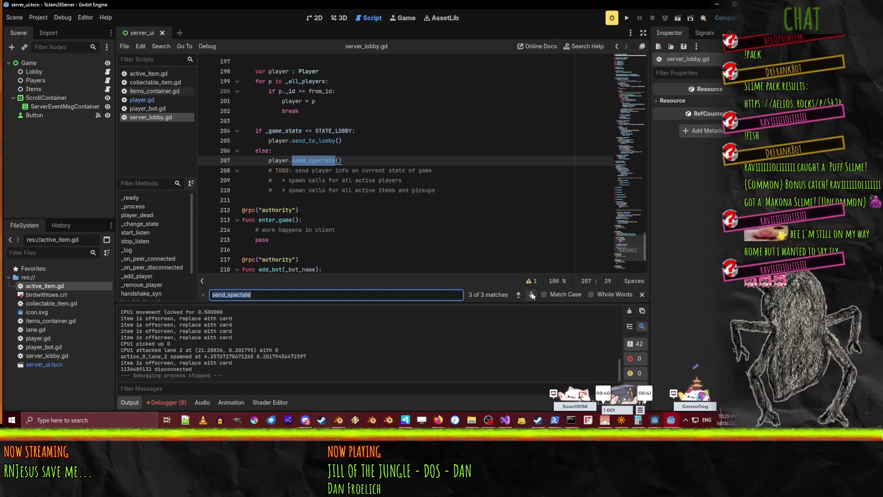
{"action": "scroll", "coordinate": [379, 183], "scroll_direction": "up", "scroll_amount": 1}
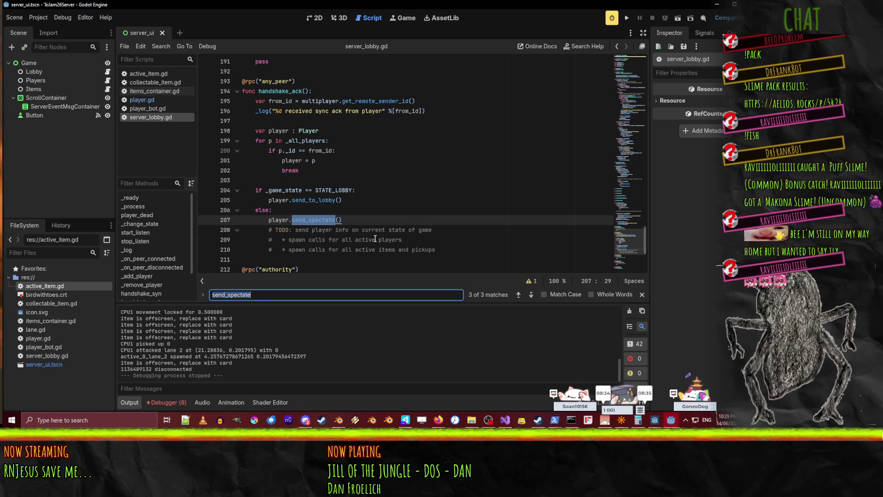
{"action": "left_click", "coordinate": [377, 219]}
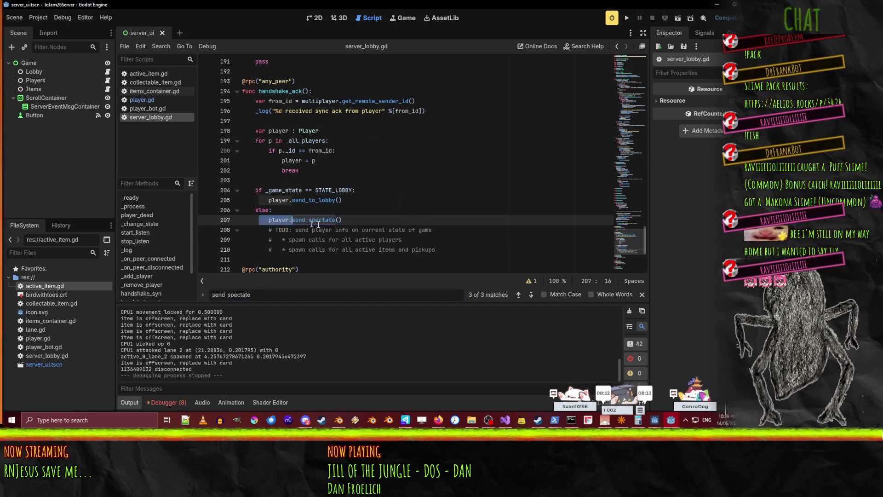
{"action": "left_click", "coordinate": [531, 295]}
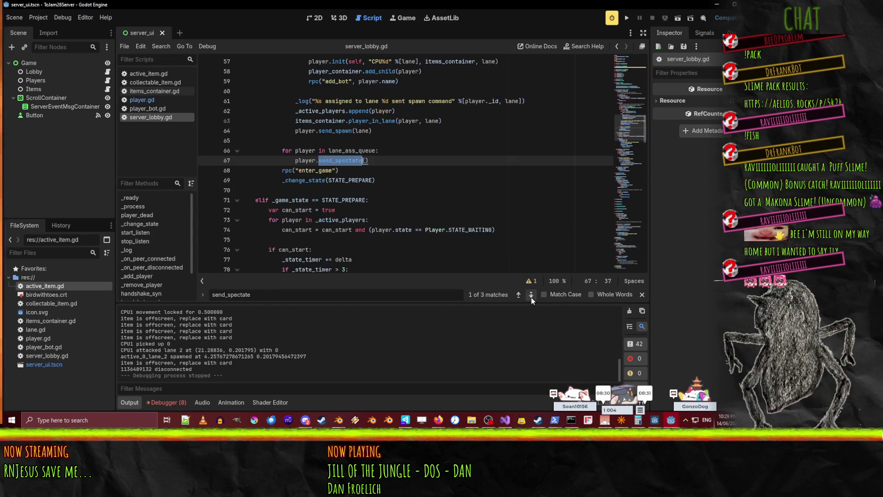
{"action": "scroll", "coordinate": [424, 182], "scroll_direction": "up", "scroll_amount": 1}
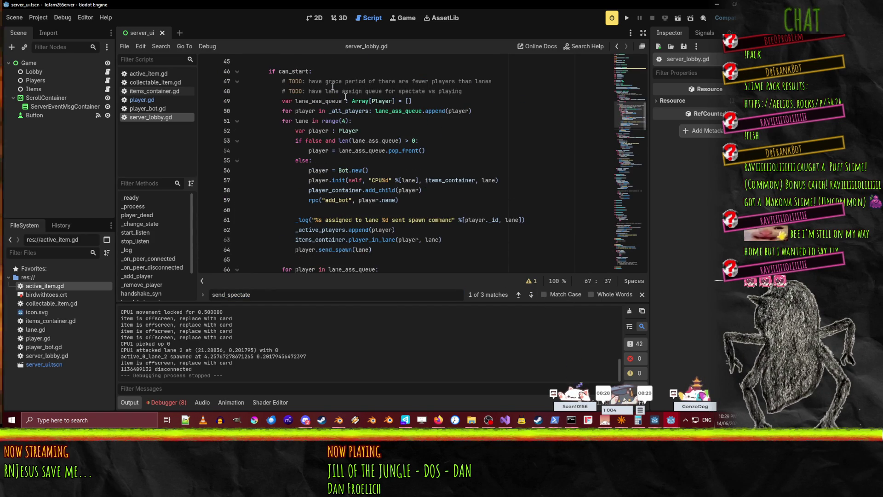
{"action": "scroll", "coordinate": [327, 237], "scroll_direction": "down", "scroll_amount": 2}
{"action": "left_click", "coordinate": [397, 220]}
{"action": "type", "text": "()"}
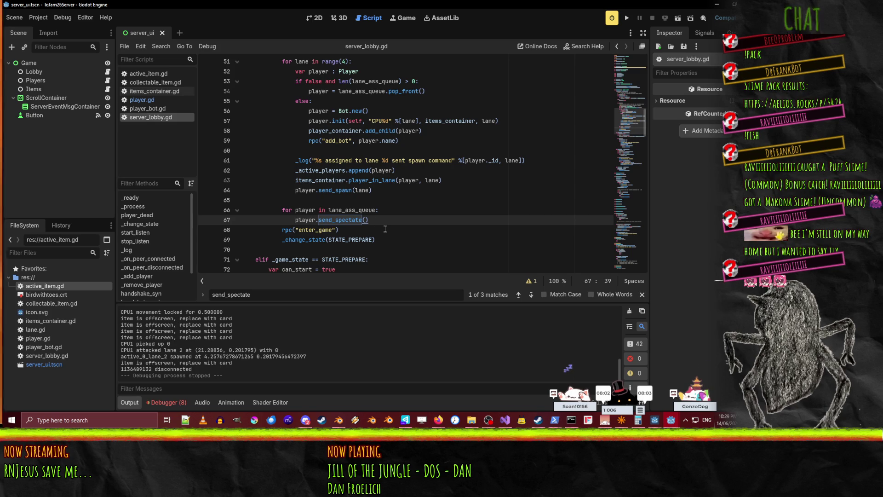
{"action": "scroll", "coordinate": [359, 197], "scroll_direction": "up", "scroll_amount": 4}
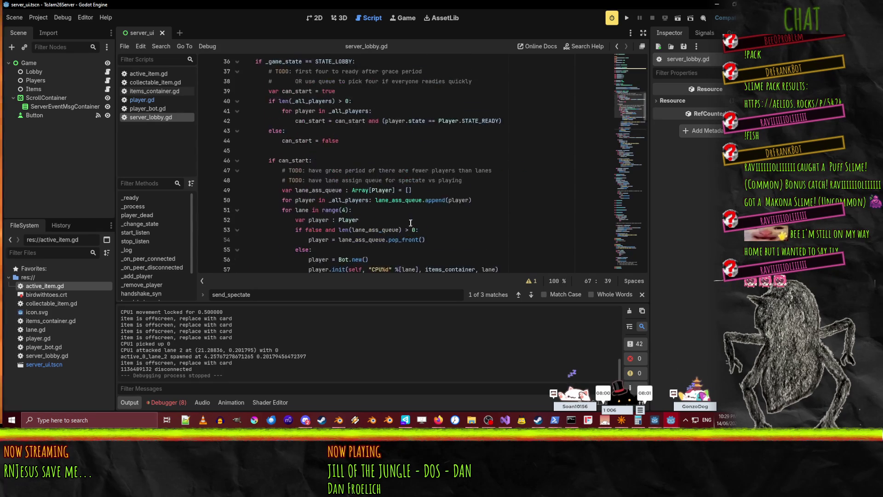
{"action": "scroll", "coordinate": [390, 221], "scroll_direction": "down", "scroll_amount": 3}
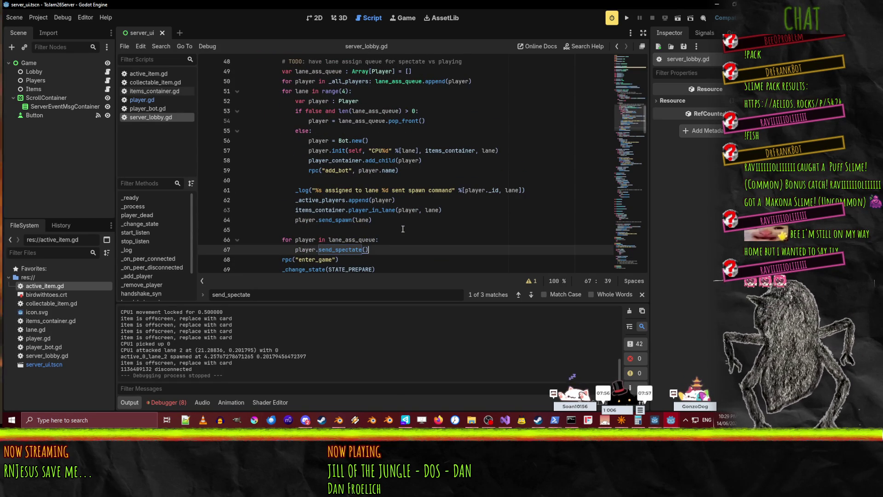
{"action": "scroll", "coordinate": [322, 184], "scroll_direction": "up", "scroll_amount": 2}
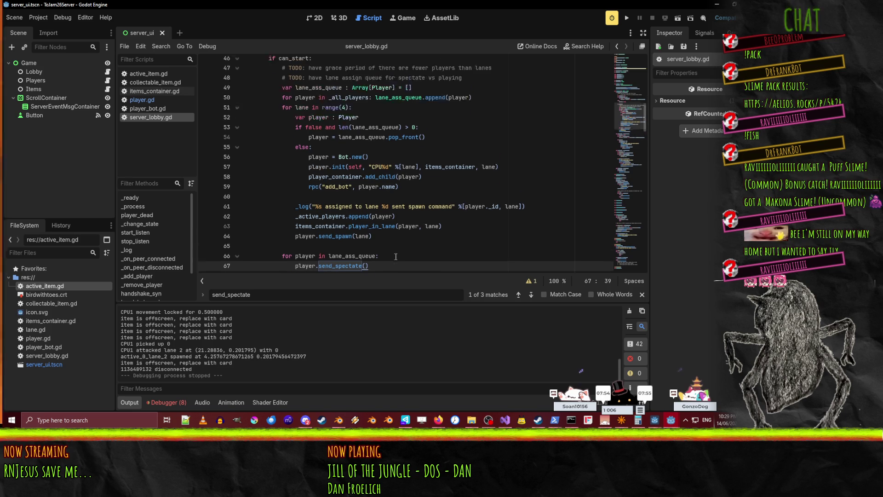
{"action": "scroll", "coordinate": [329, 242], "scroll_direction": "down", "scroll_amount": 2}
{"action": "key", "text": "Up"}
{"action": "key", "text": "Up"}
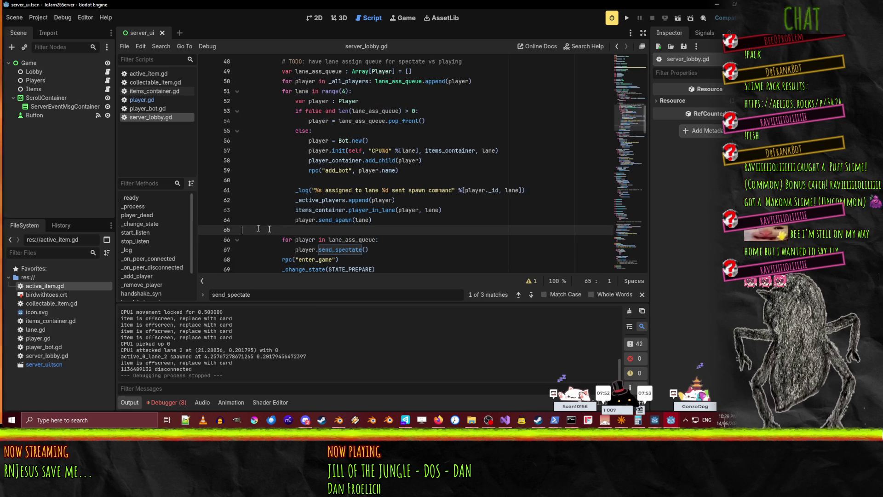
{"action": "key", "text": "Up"}
{"action": "key", "text": "Up"}
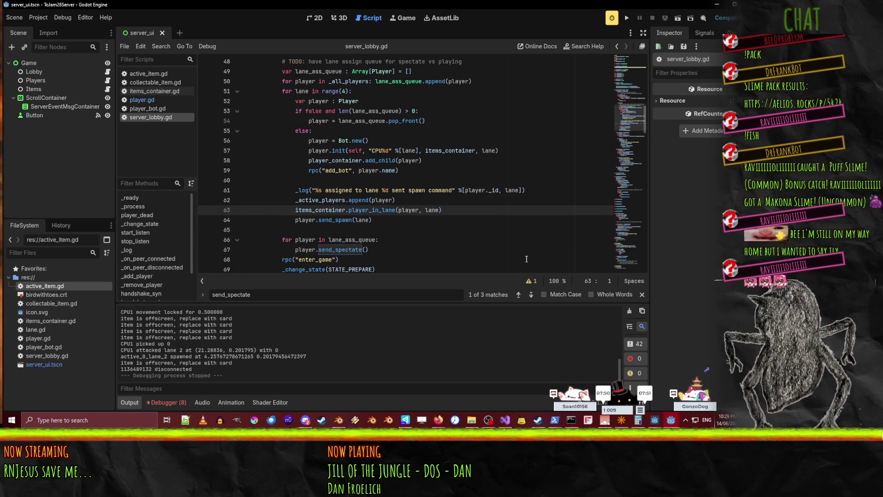
{"action": "scroll", "coordinate": [510, 212], "scroll_direction": "up", "scroll_amount": 2}
{"action": "scroll", "coordinate": [481, 140], "scroll_direction": "down", "scroll_amount": 2}
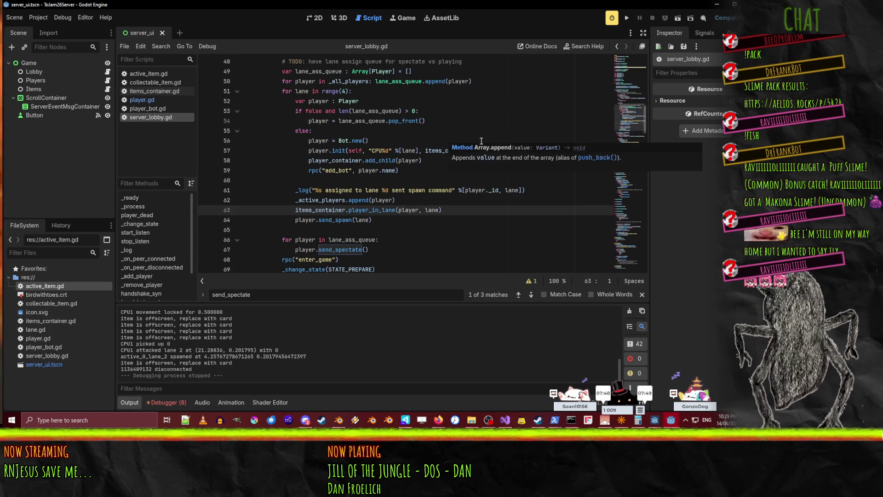
{"action": "key", "text": "Down"}
{"action": "key", "text": "Down"}
{"action": "key", "text": "shift+Down"}
{"action": "key", "text": "shift+Down"}
{"action": "key", "text": "shift+Down"}
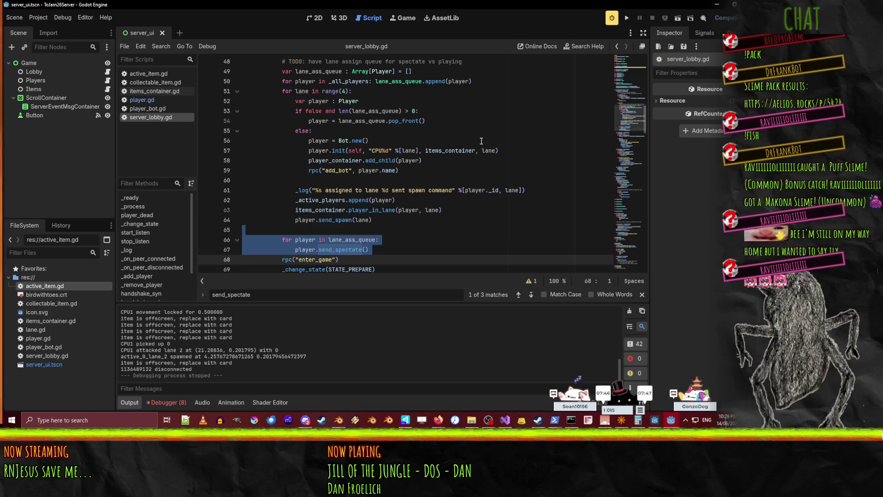
{"action": "key", "text": "Delete"}
{"action": "key", "text": "Up"}
{"action": "key", "text": "Up"}
{"action": "key", "text": "Up"}
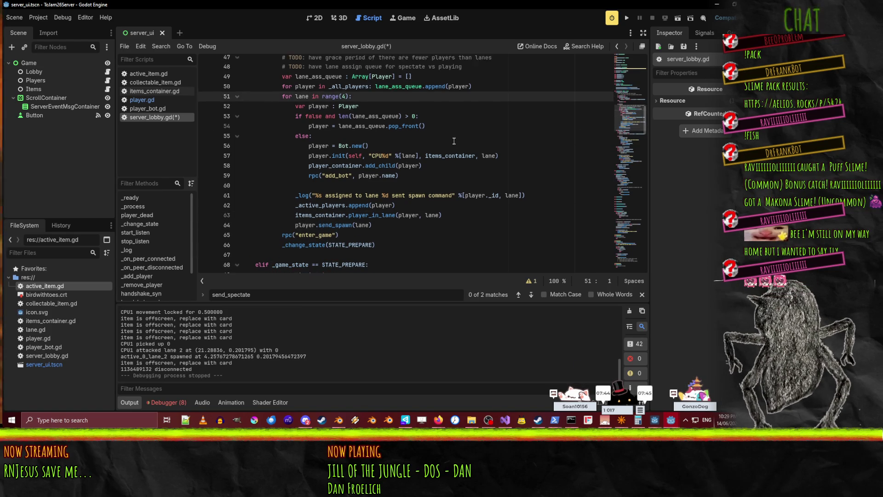
{"action": "scroll", "coordinate": [455, 140], "scroll_direction": "up", "scroll_amount": 3}
{"action": "double_click", "coordinate": [309, 200]}
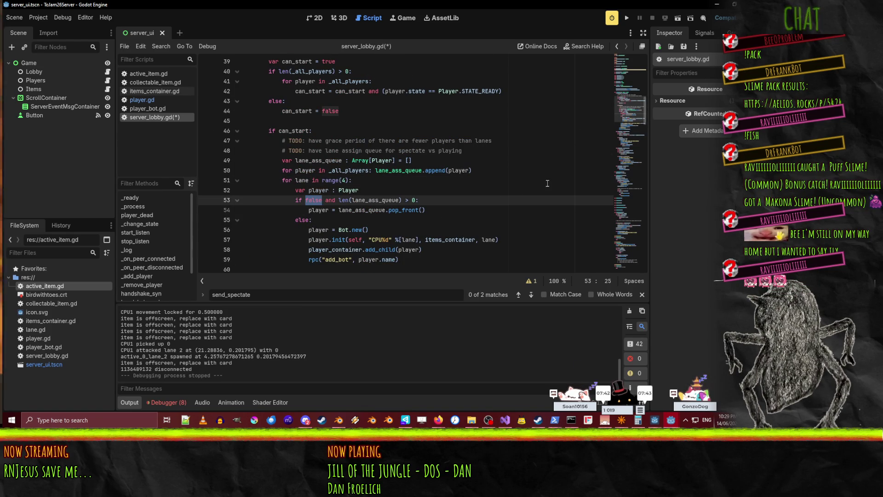
{"action": "key", "text": "BackSpace"}
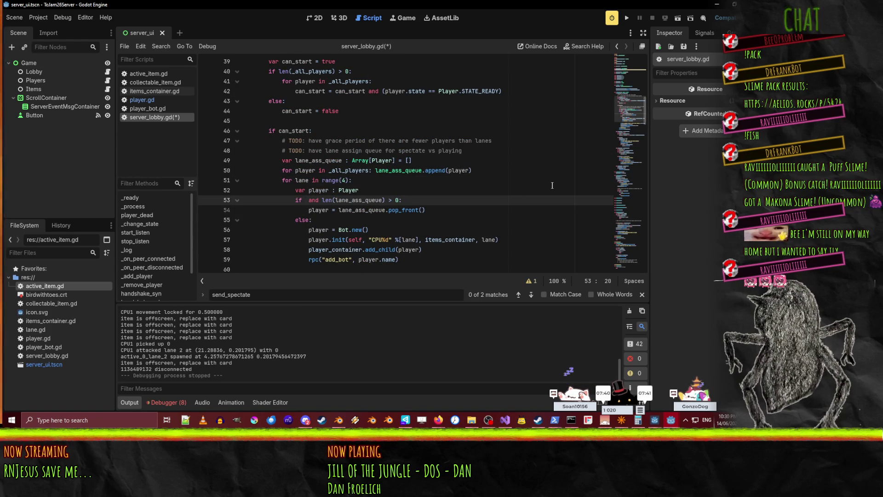
{"action": "key", "text": "ctrl+z"}
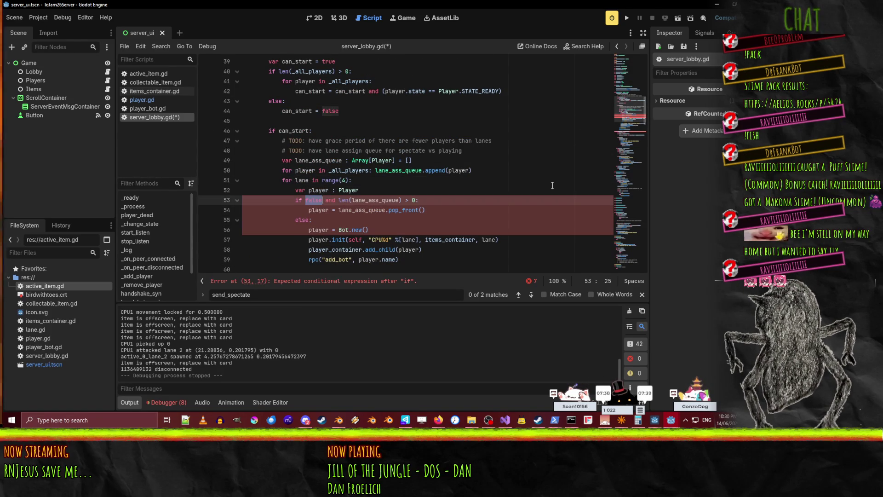
{"action": "left_click", "coordinate": [320, 180]}
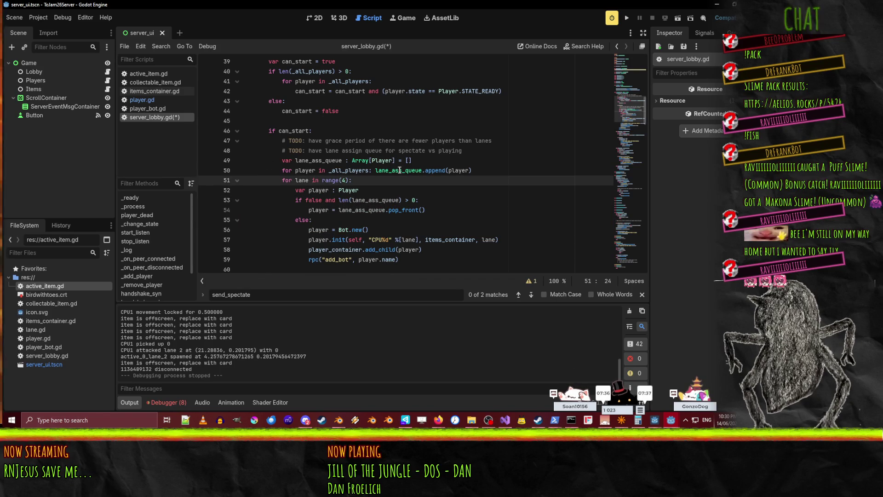
{"action": "double_click", "coordinate": [348, 170]}
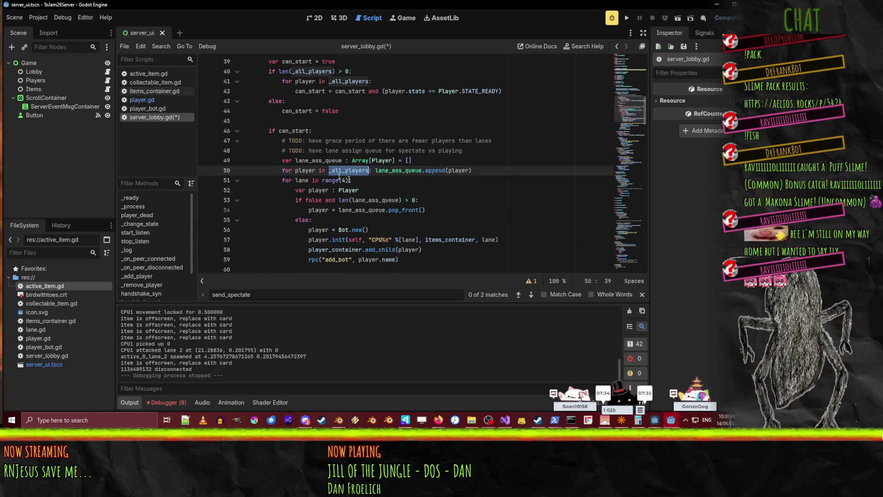
{"action": "left_click", "coordinate": [311, 152]}
{"action": "double_click", "coordinate": [312, 159]}
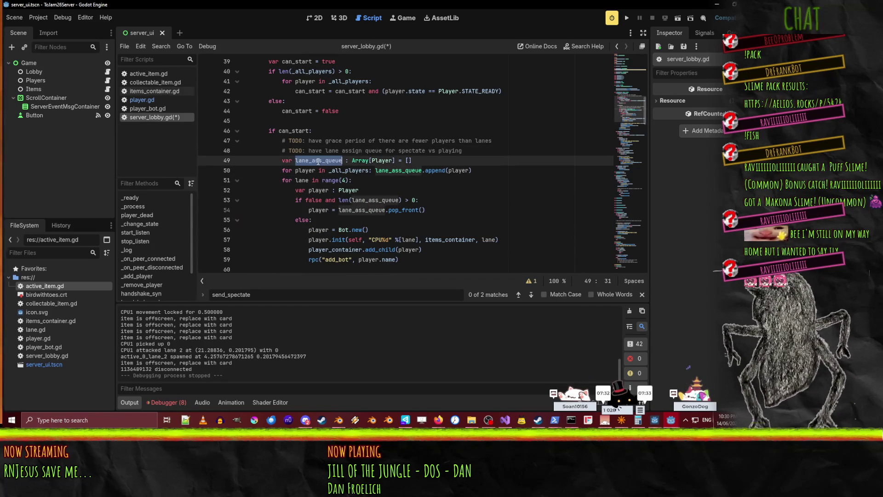
{"action": "scroll", "coordinate": [408, 190], "scroll_direction": "up", "scroll_amount": 7}
{"action": "scroll", "coordinate": [408, 190], "scroll_direction": "down", "scroll_amount": 8}
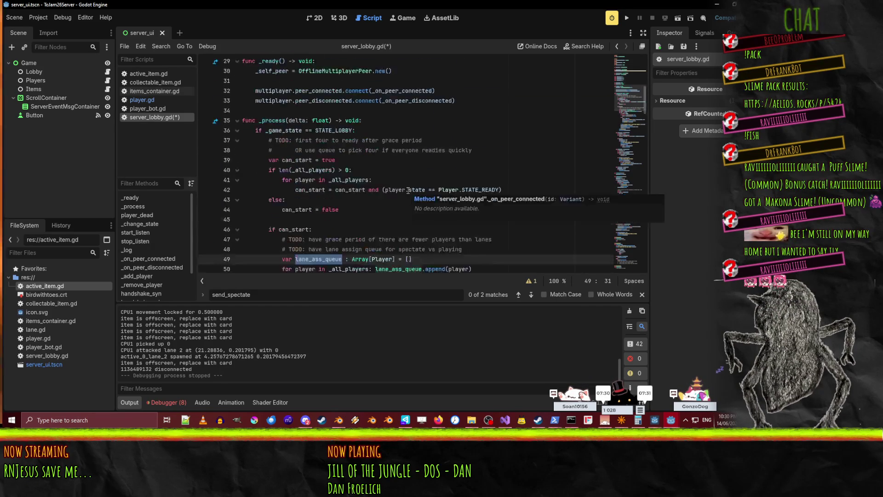
{"action": "scroll", "coordinate": [422, 186], "scroll_direction": "up", "scroll_amount": 1}
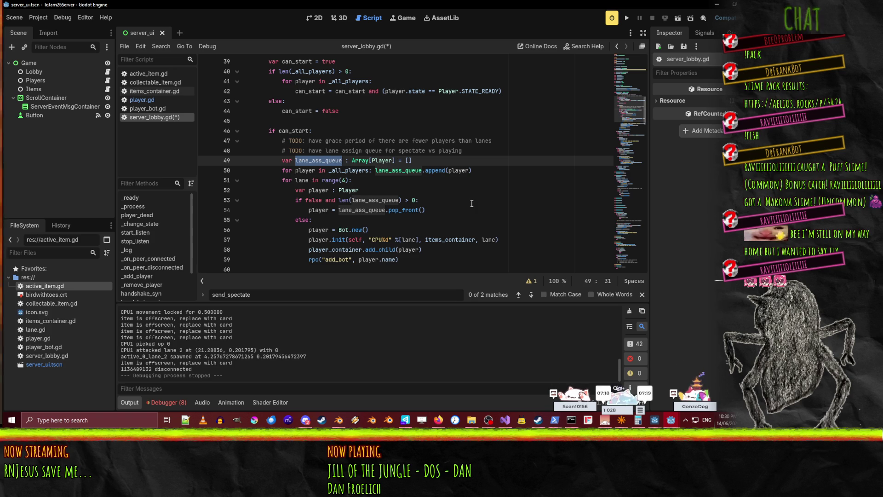
{"action": "left_click", "coordinate": [445, 162]}
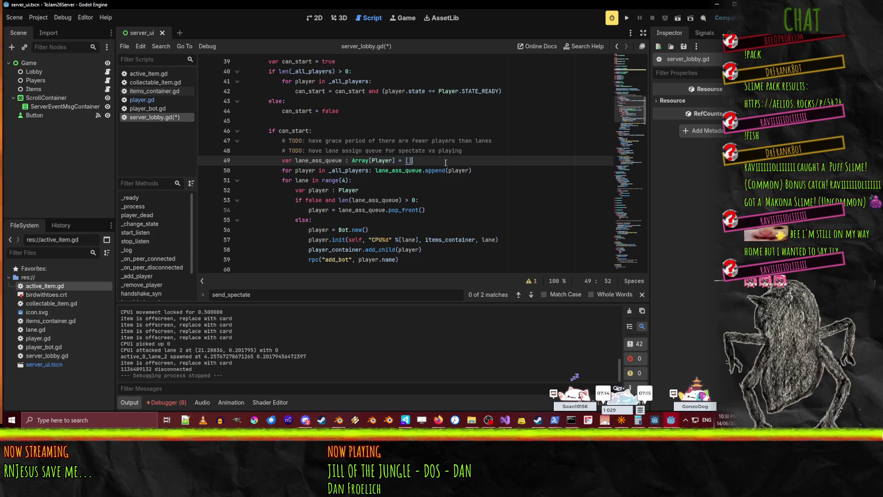
{"action": "left_click", "coordinate": [374, 170]}
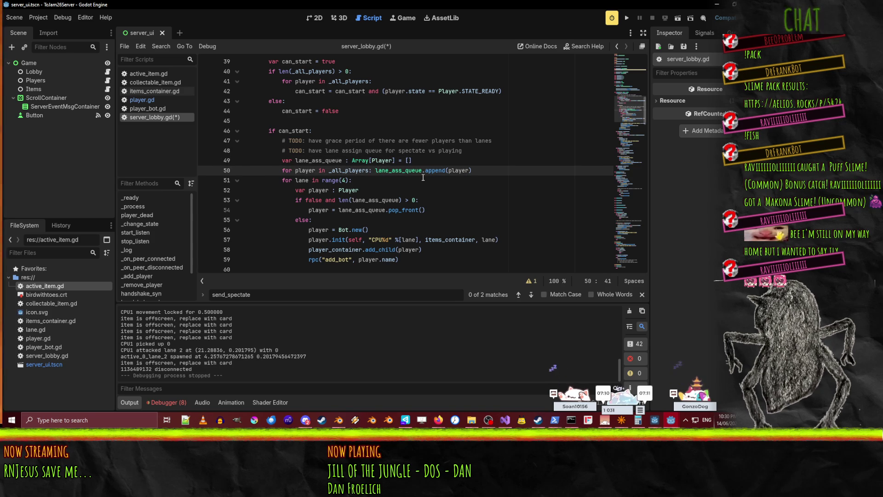
- Add an 'if player.declared_ready' check on a new line above the lane-queue append
{"action": "key", "text": "Return"}
{"action": "key", "text": "Return"}
{"action": "key", "text": "Up"}
{"action": "type", "text": "if"}
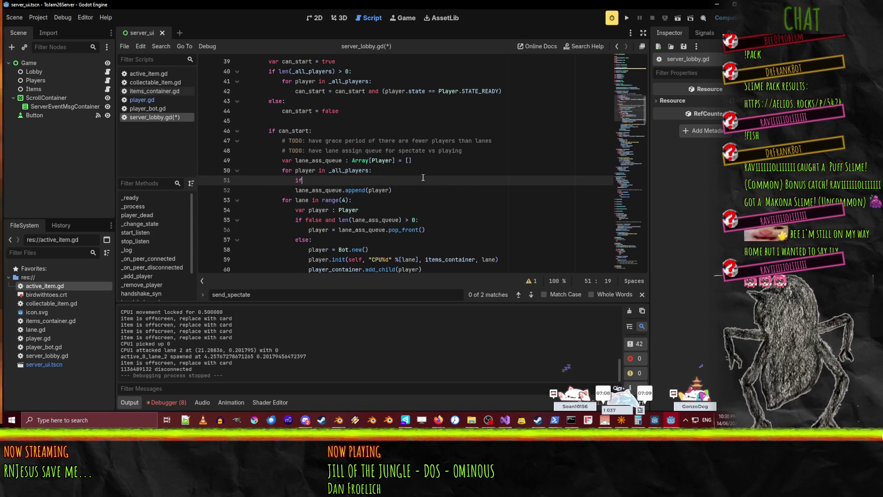
{"action": "type", "text": " player."}
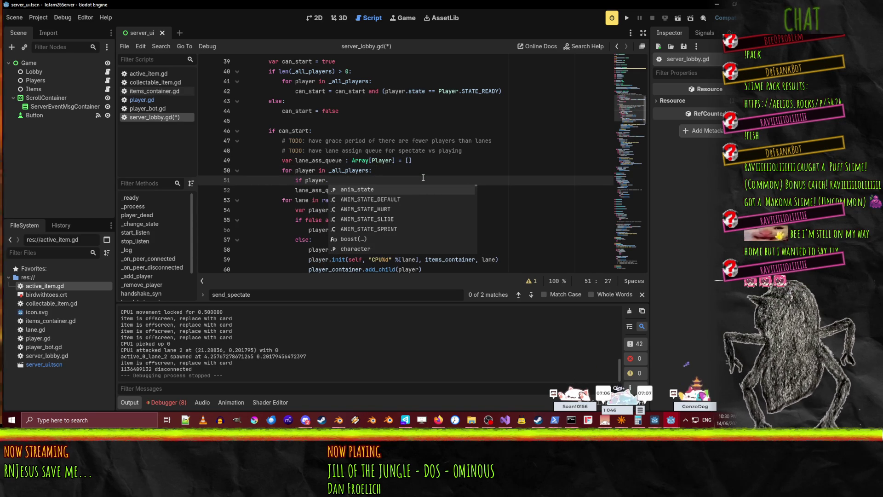
{"action": "type", "text": "s"}
{"action": "key", "text": "BackSpace"}
{"action": "type", "text": "i"}
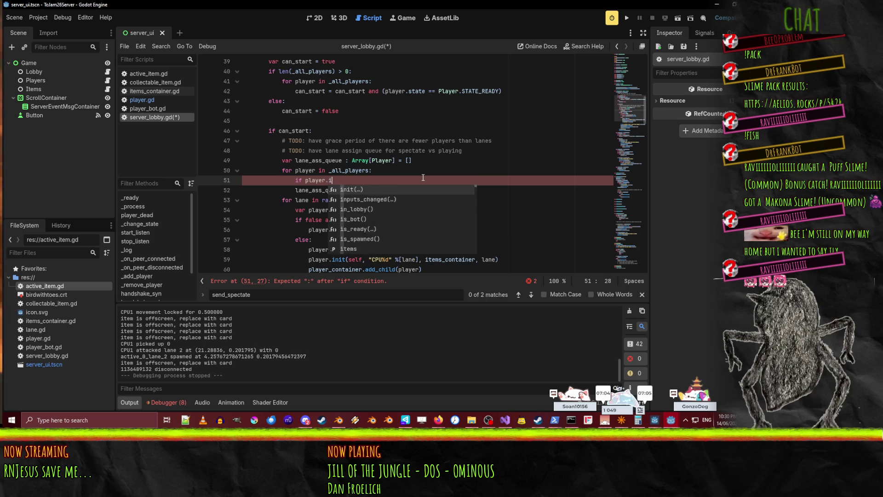
{"action": "type", "text": "s_re"}
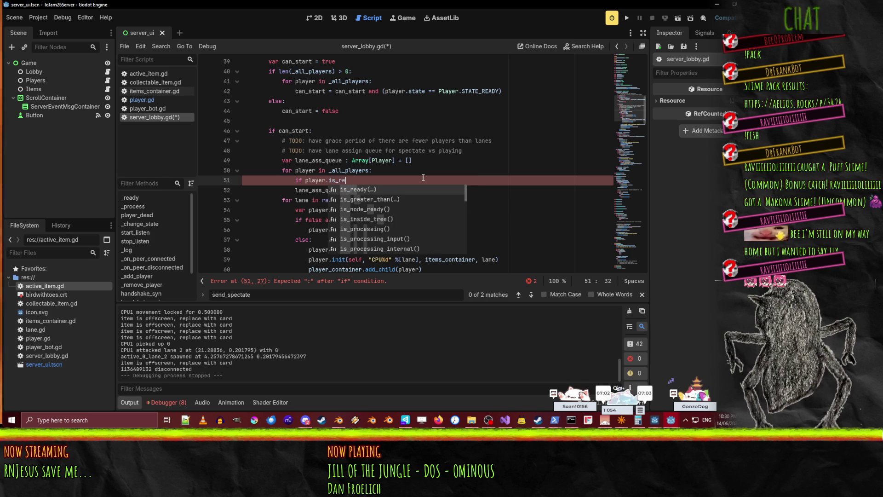
{"action": "key", "text": "Return"}
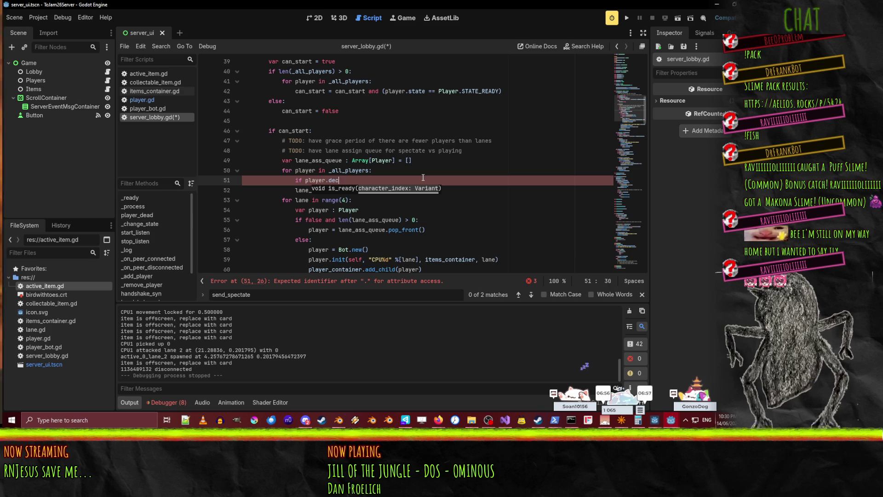
{"action": "type", "text": "y"}
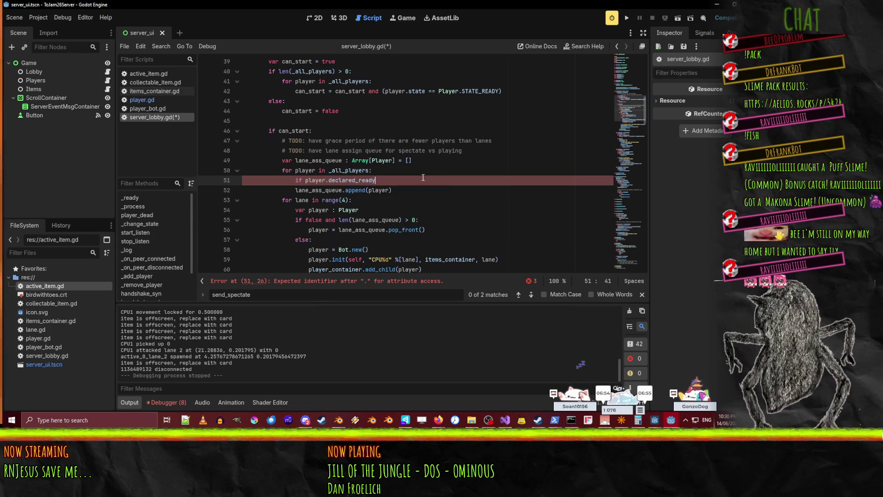
{"action": "key", "text": "Return"}
- Finish the condition with a colon and indent the append under the readiness check
{"action": "key", "text": "BackSpace"}
{"action": "key", "text": "BackSpace"}
{"action": "key", "text": "Down"}
{"action": "key", "text": "Tab"}
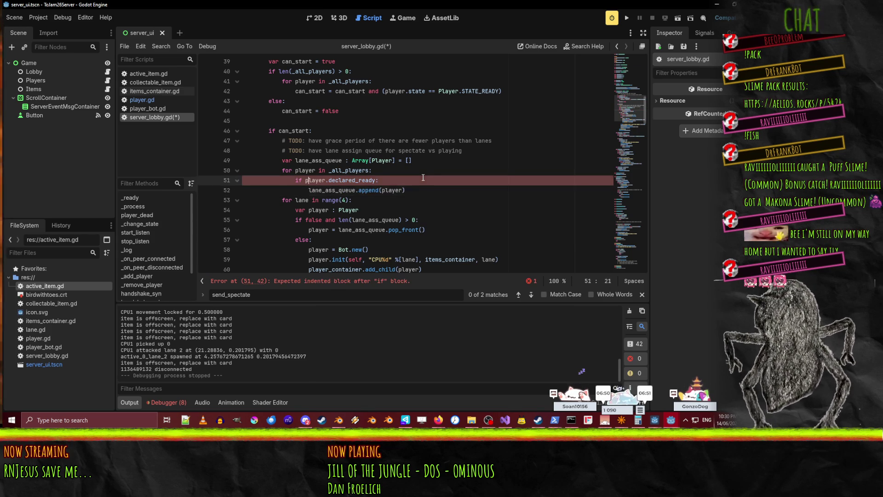
{"action": "key", "text": "Up"}
{"action": "key", "text": "Up"}
{"action": "key", "text": "Up"}
{"action": "key", "text": "Down"}
{"action": "key", "text": "Down"}
{"action": "key", "text": "Down"}
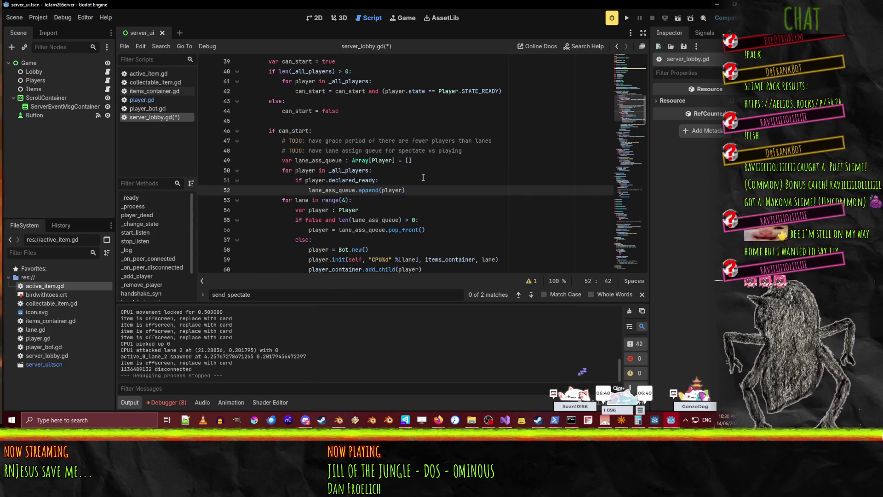
{"action": "left_click_drag", "start_coordinate": [359, 180], "coordinate": [332, 180]}
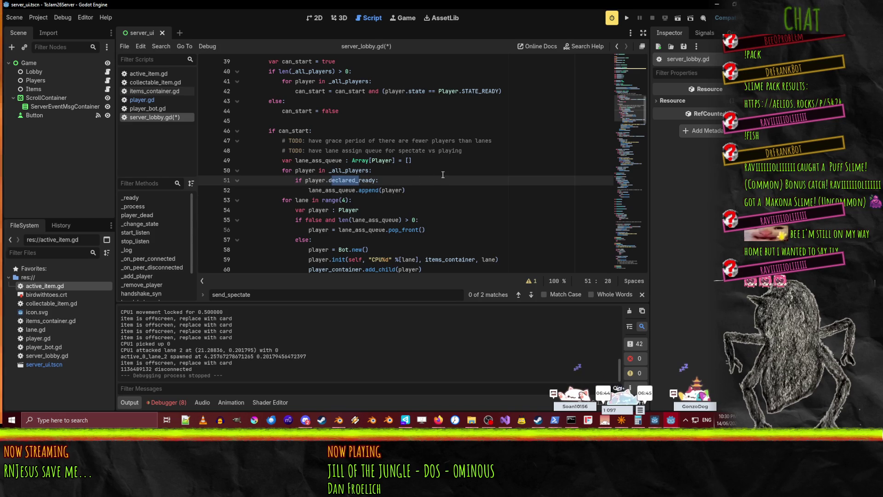
{"action": "key", "text": "Right"}
{"action": "key", "text": "Right"}
{"action": "key", "text": "Down"}
{"action": "key", "text": "End"}
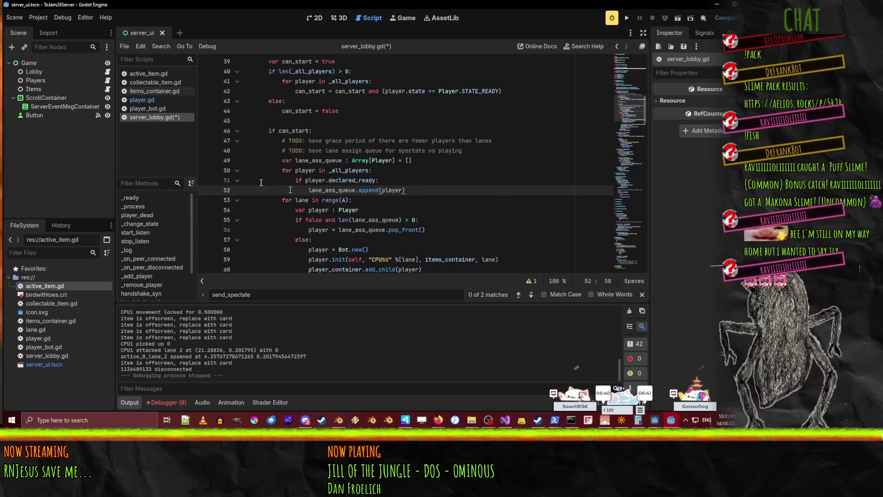
- Delete the 'false and' guard on line 55, save server_lobby.gd, and switch to player.gd
{"action": "double_click", "coordinate": [333, 190]}
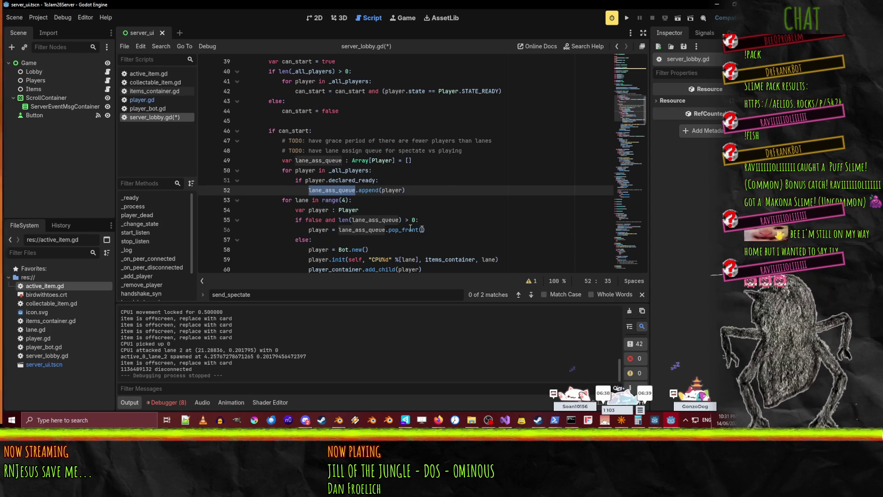
{"action": "scroll", "coordinate": [435, 201], "scroll_direction": "down", "scroll_amount": 1}
{"action": "left_click", "coordinate": [451, 199]}
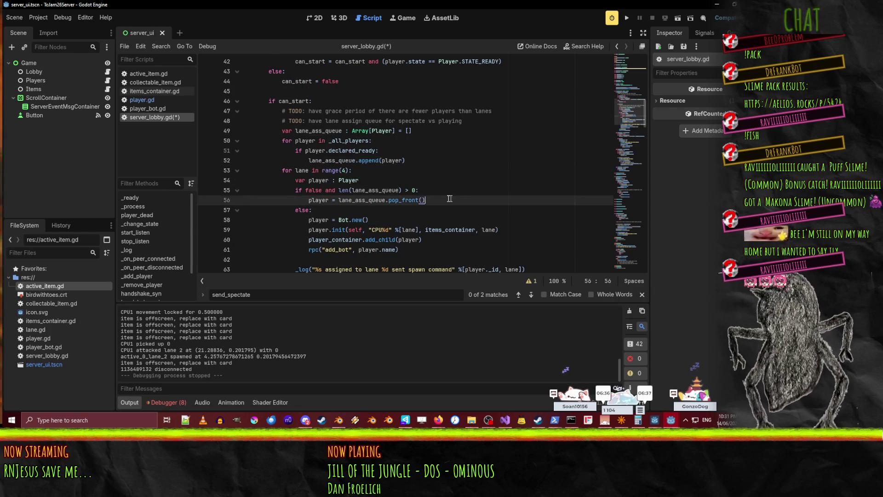
{"action": "double_click", "coordinate": [305, 189]}
{"action": "key", "text": "Delete"}
{"action": "key", "text": "Delete"}
{"action": "key", "text": "Delete"}
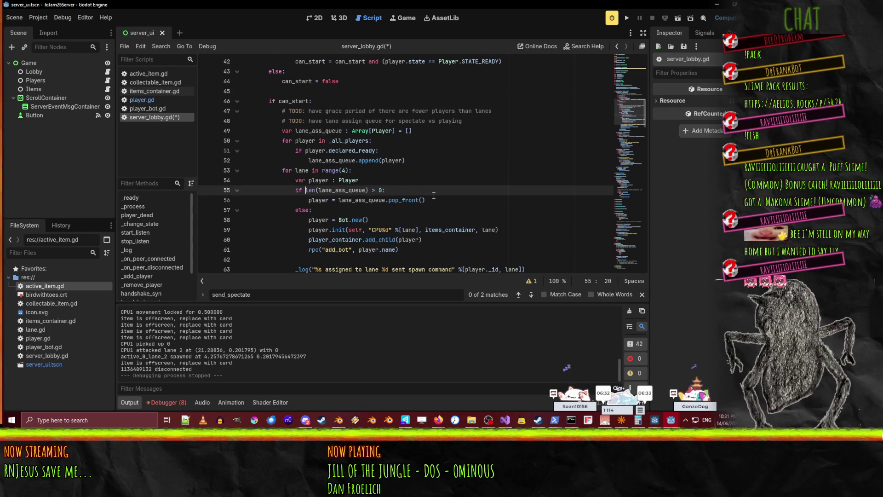
{"action": "key", "text": "ctrl+s"}
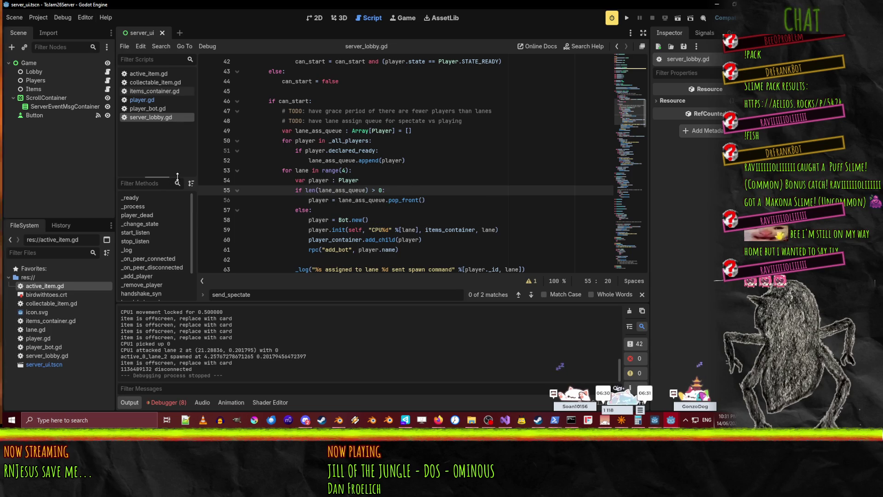
{"action": "left_click", "coordinate": [139, 100]}
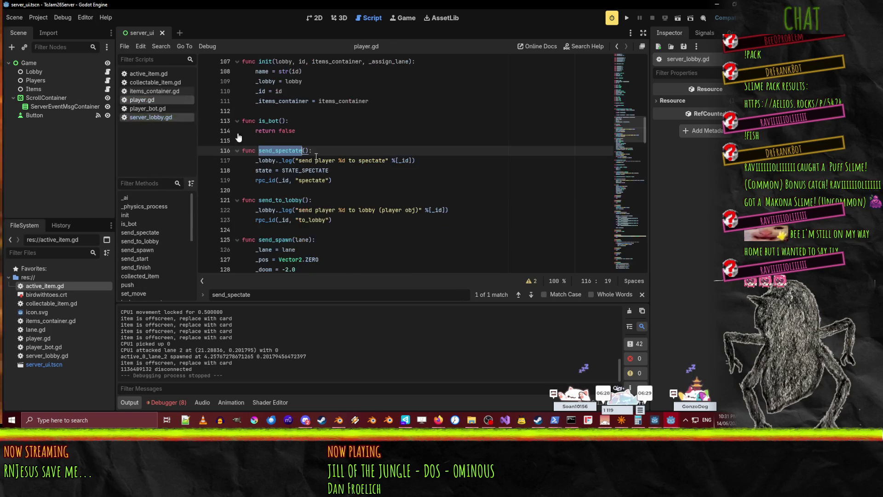
- Search player.gd for 'ready' to inspect the STATE_READY constant, then return to server_lobby.gd
{"action": "scroll", "coordinate": [419, 184], "scroll_direction": "up", "scroll_amount": 20}
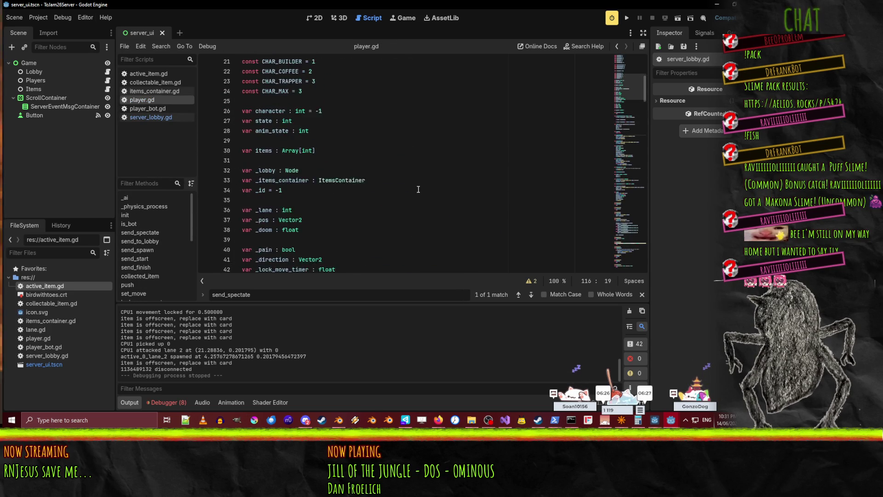
{"action": "left_click", "coordinate": [409, 140]}
{"action": "key", "text": "ctrl+f"}
{"action": "type", "text": "ready"}
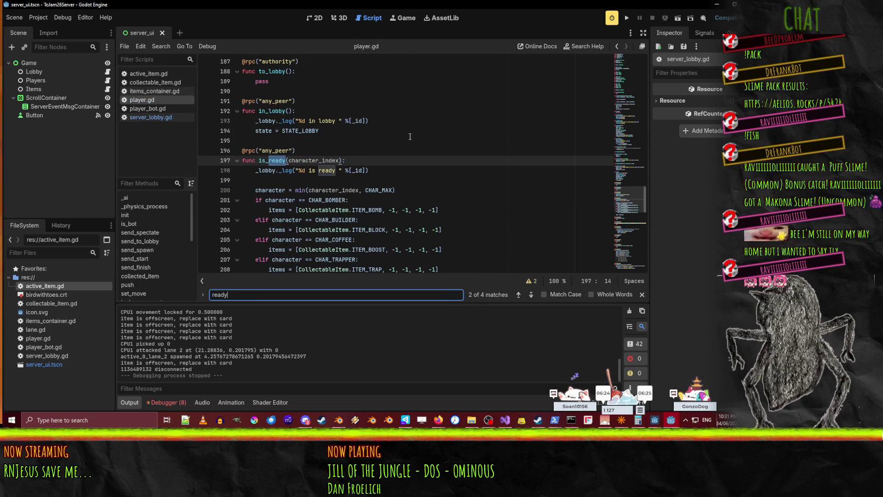
{"action": "key", "text": "Return"}
{"action": "key", "text": "Return"}
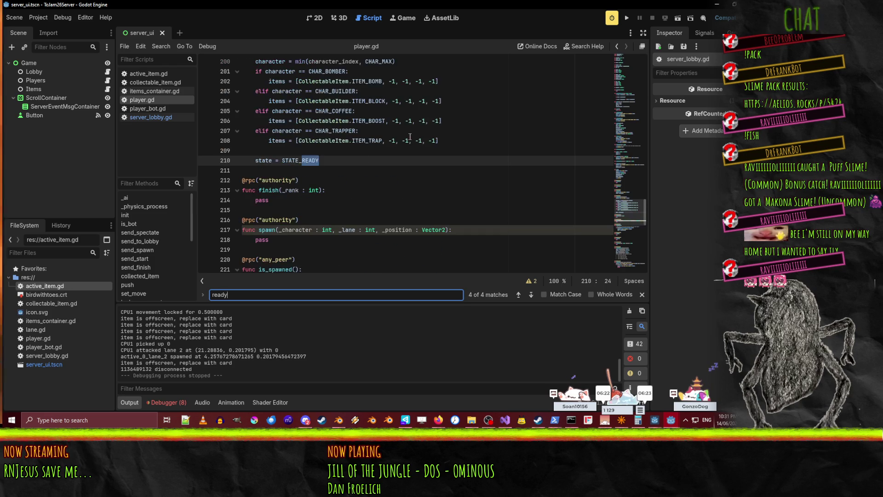
{"action": "key", "text": "Return"}
{"action": "key", "text": "Return"}
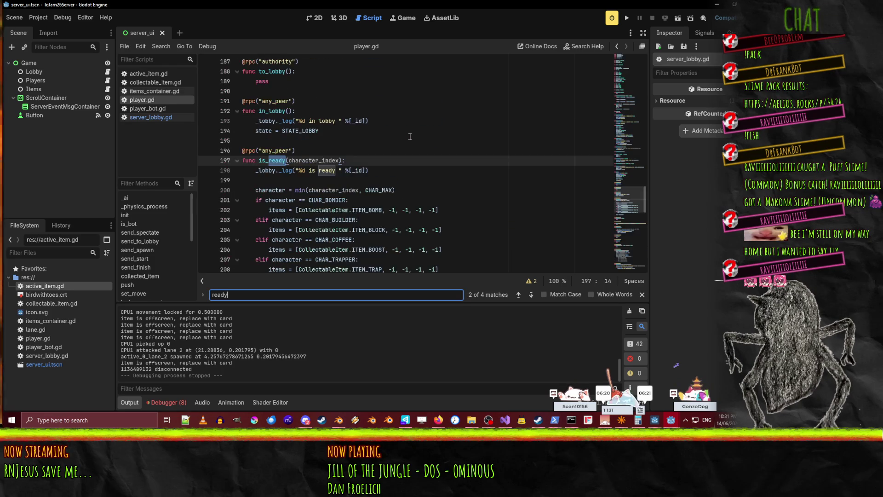
{"action": "key", "text": "Return"}
{"action": "key", "text": "Return"}
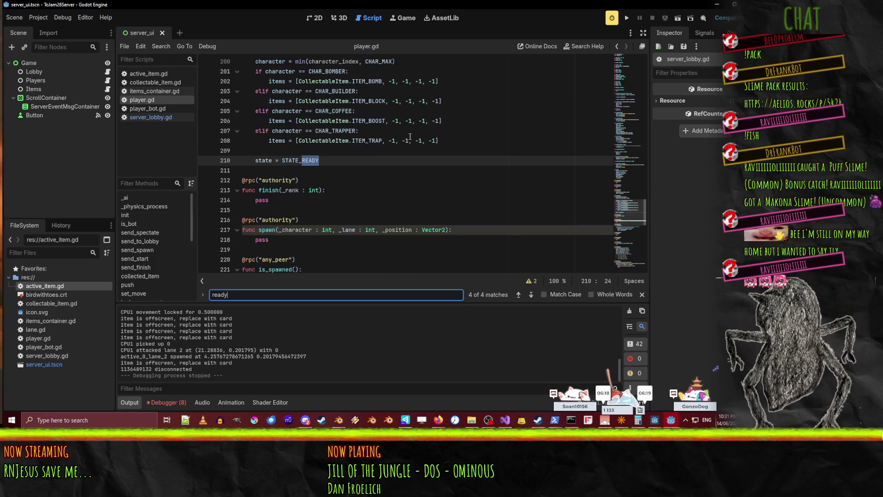
{"action": "scroll", "coordinate": [406, 136], "scroll_direction": "up", "scroll_amount": 20}
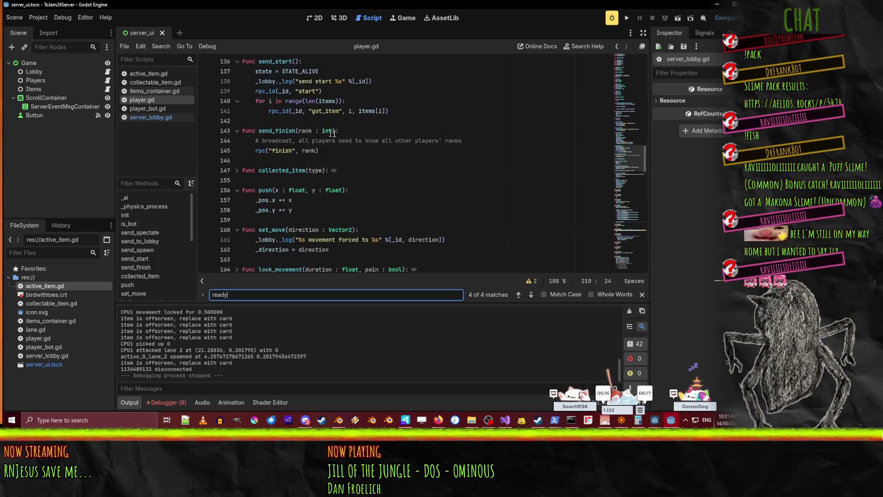
{"action": "scroll", "coordinate": [394, 153], "scroll_direction": "up", "scroll_amount": 10}
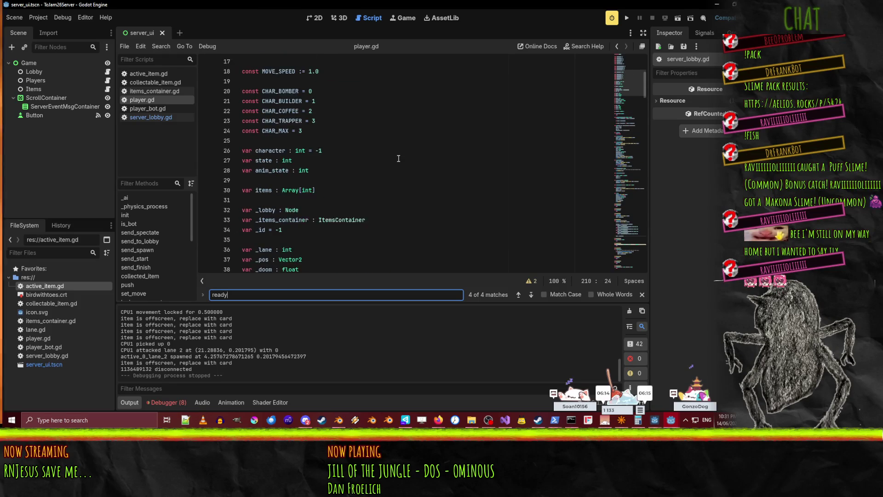
{"action": "key", "text": "Return"}
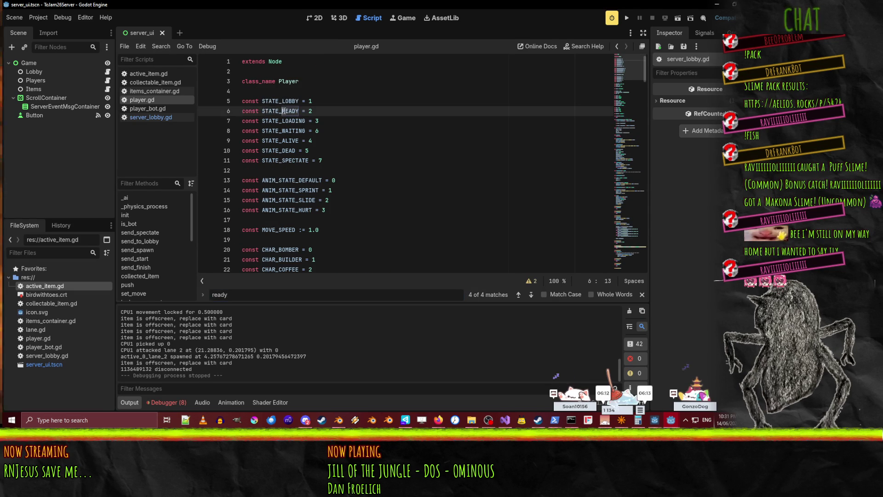
{"action": "scroll", "coordinate": [469, 171], "scroll_direction": "down", "scroll_amount": 10}
{"action": "scroll", "coordinate": [344, 162], "scroll_direction": "up", "scroll_amount": 5}
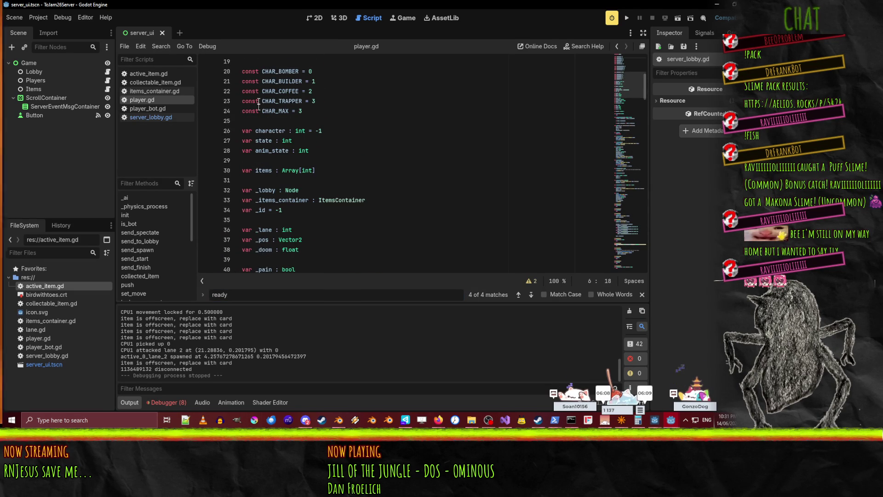
{"action": "left_click", "coordinate": [148, 118]}
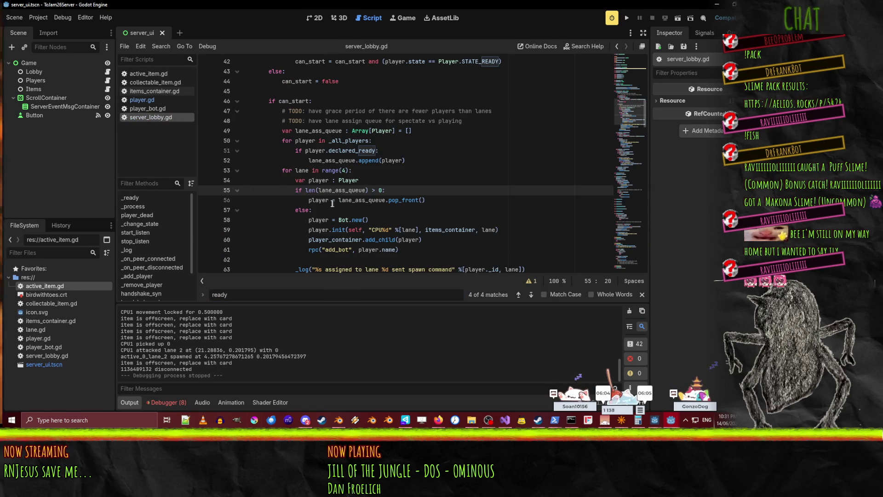
- Change the line 51 filter to 'player.state == Player.STATE_READY', save, and add a line after the append
{"action": "double_click", "coordinate": [342, 150]}
{"action": "type", "text": "state == Player.STATE_READY"}
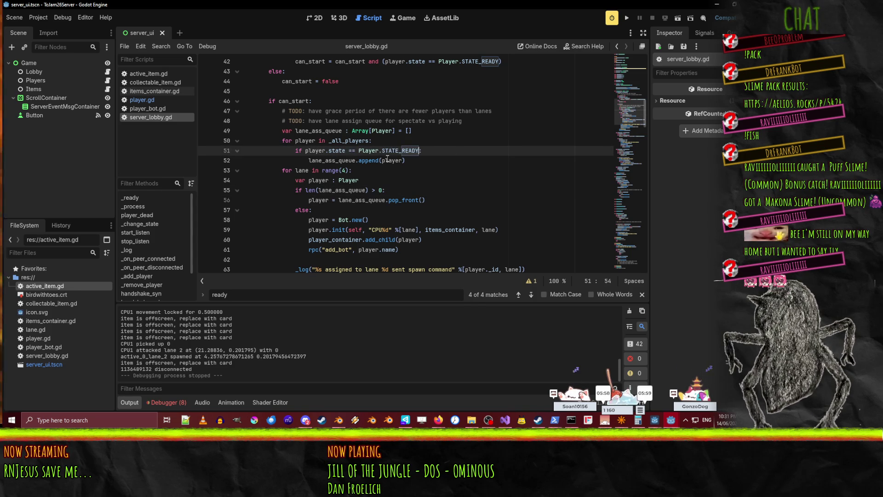
{"action": "left_click", "coordinate": [446, 163]}
{"action": "key", "text": "ctrl+s"}
{"action": "scroll", "coordinate": [449, 165], "scroll_direction": "up", "scroll_amount": 1}
{"action": "scroll", "coordinate": [455, 166], "scroll_direction": "down", "scroll_amount": 1}
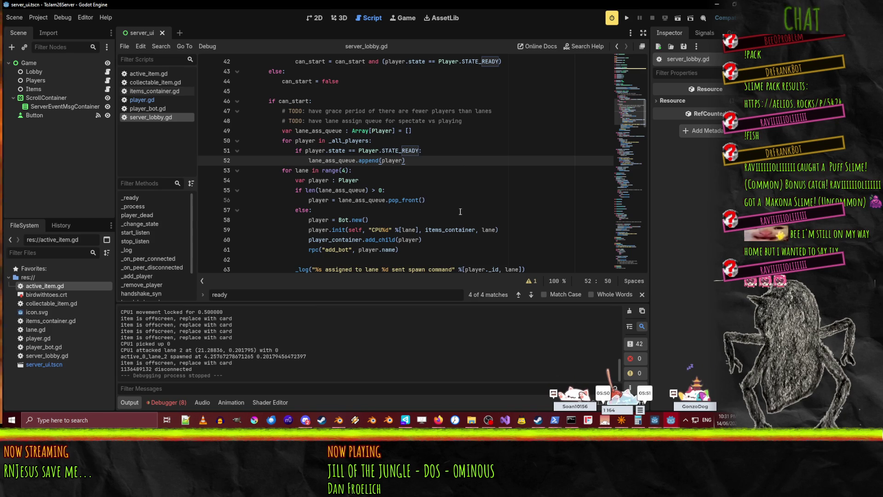
{"action": "scroll", "coordinate": [418, 187], "scroll_direction": "up", "scroll_amount": 2}
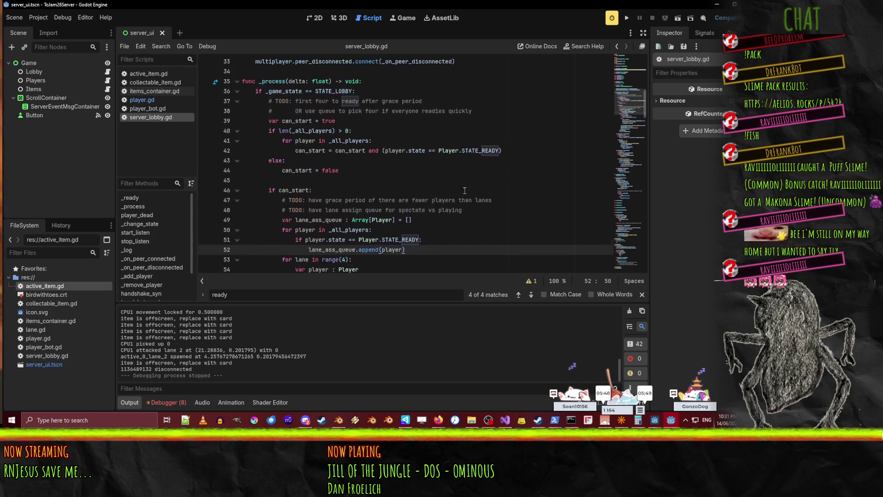
{"action": "key", "text": "Return"}
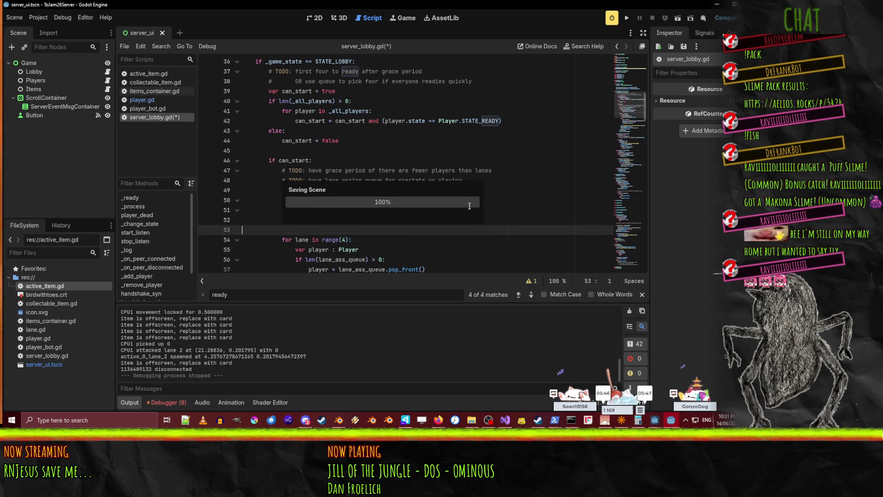
- Delete the spectate-vs-playing TODO comment on line 48 and save server_lobby.gd
{"action": "left_click", "coordinate": [359, 179]}
{"action": "triple_click", "coordinate": [360, 179]}
{"action": "key", "text": "Delete"}
{"action": "scroll", "coordinate": [430, 171], "scroll_direction": "down", "scroll_amount": 8}
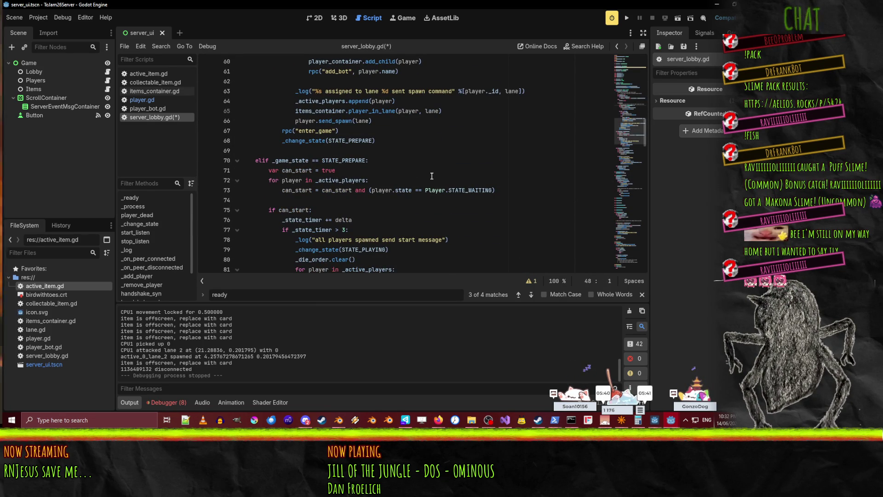
{"action": "scroll", "coordinate": [414, 166], "scroll_direction": "up", "scroll_amount": 6}
{"action": "left_click", "coordinate": [400, 159]}
{"action": "key", "text": "ctrl+s"}
- Highlight the uses of lane_ass_queue and player in the queue-fill loop
{"action": "left_click", "coordinate": [262, 181]}
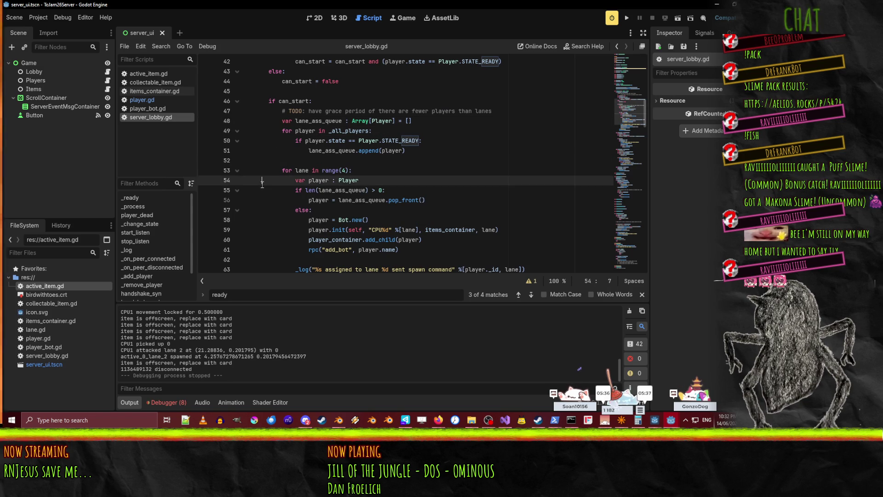
{"action": "scroll", "coordinate": [413, 178], "scroll_direction": "down", "scroll_amount": 2}
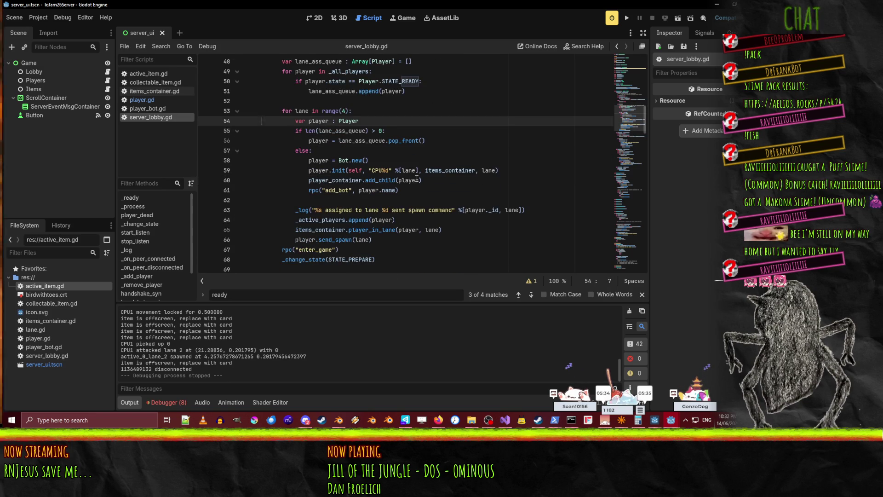
{"action": "scroll", "coordinate": [417, 179], "scroll_direction": "up", "scroll_amount": 1}
{"action": "double_click", "coordinate": [361, 170]}
{"action": "left_click", "coordinate": [349, 152]}
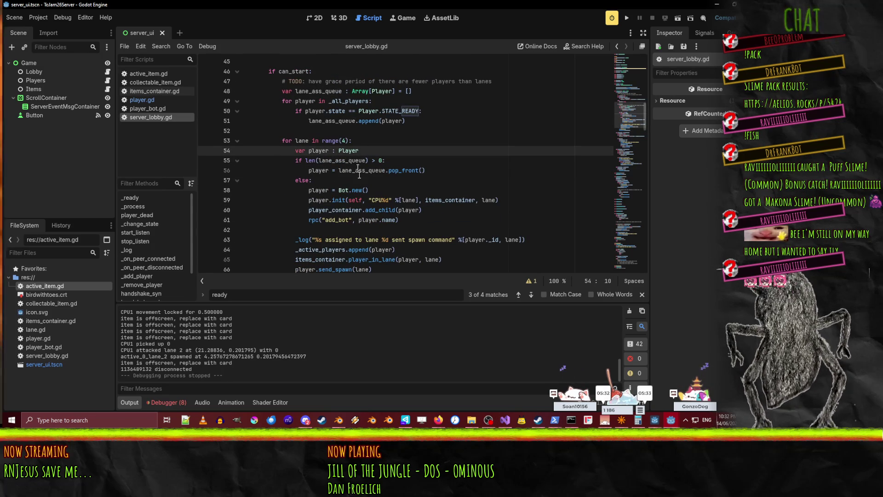
{"action": "left_click", "coordinate": [381, 171]}
{"action": "double_click", "coordinate": [319, 151]}
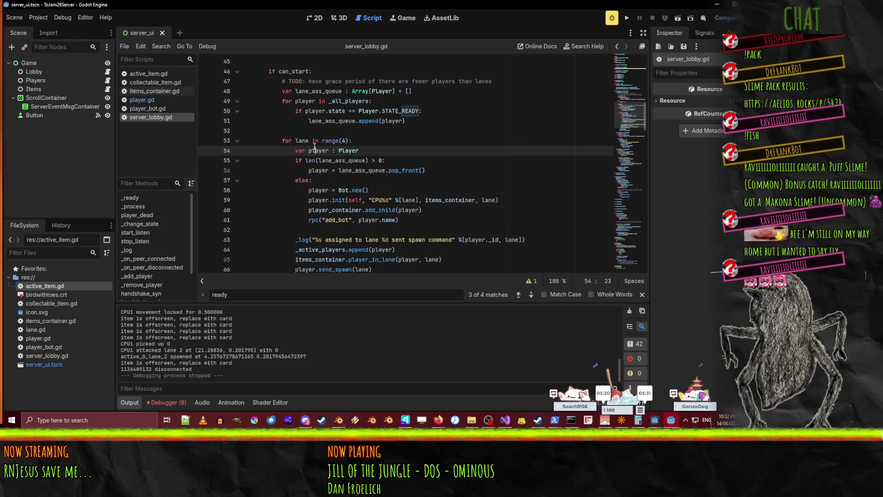
{"action": "double_click", "coordinate": [362, 169]}
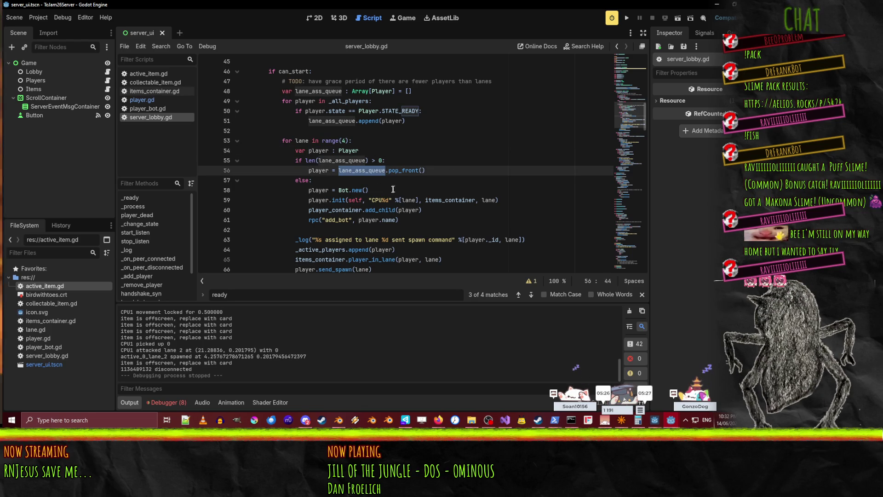
- Begin an assert call on blank line 52 after the queue loop
{"action": "scroll", "coordinate": [391, 188], "scroll_direction": "down", "scroll_amount": 2}
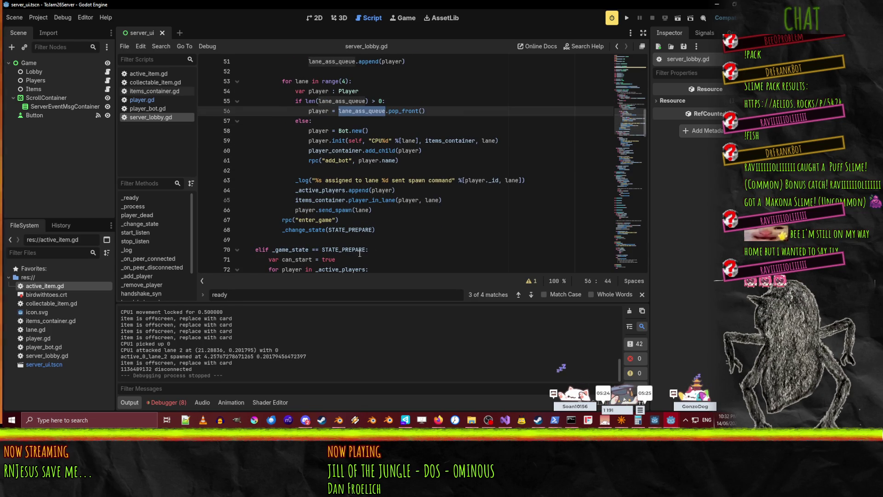
{"action": "scroll", "coordinate": [359, 254], "scroll_direction": "up", "scroll_amount": 1}
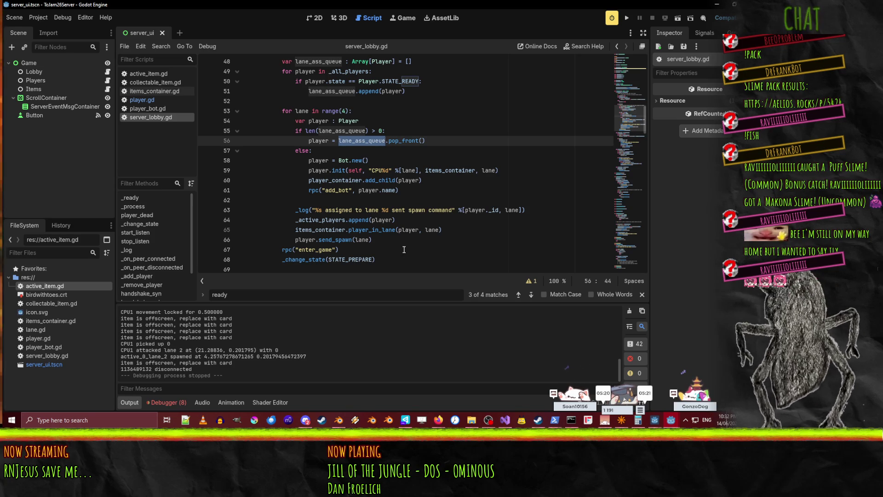
{"action": "scroll", "coordinate": [388, 235], "scroll_direction": "up", "scroll_amount": 2}
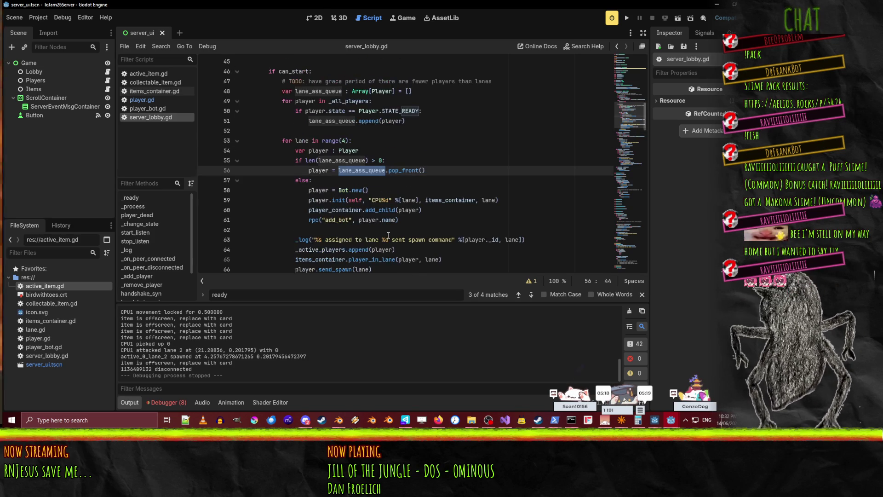
{"action": "left_click", "coordinate": [301, 160]}
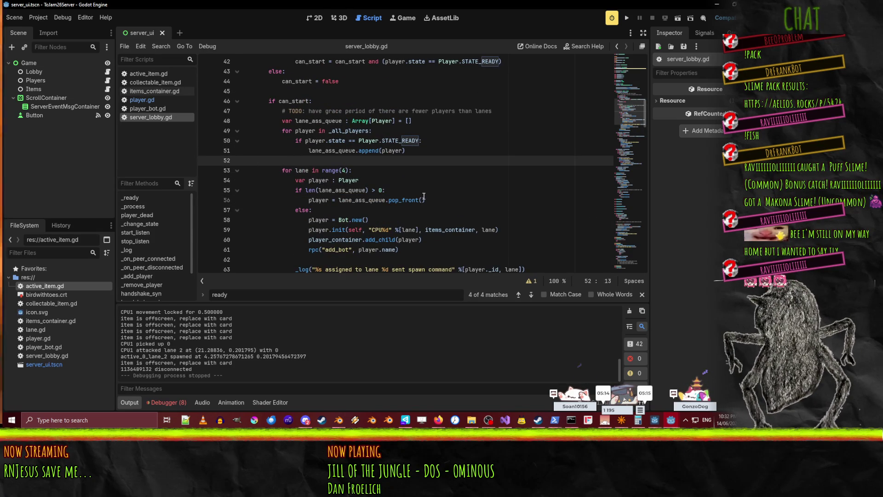
{"action": "type", "text": "assert"}
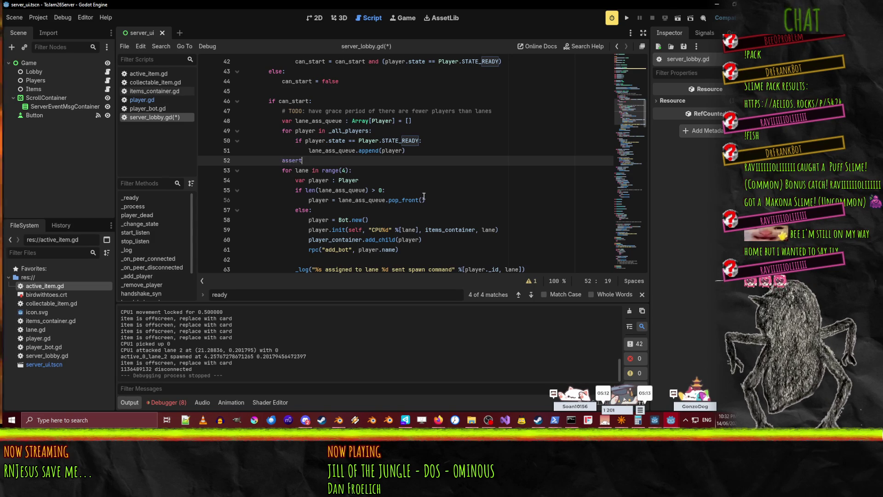
{"action": "type", "text": "("}
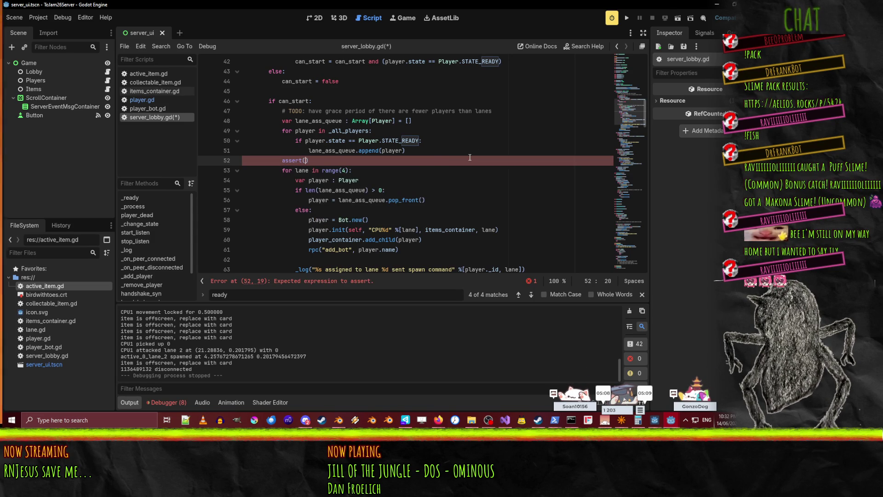
- Complete line 52 as 'assert(len(lane_ass_queue) <= 4)'
{"action": "key", "text": "shift+Home"}
{"action": "key", "text": "BackSpace"}
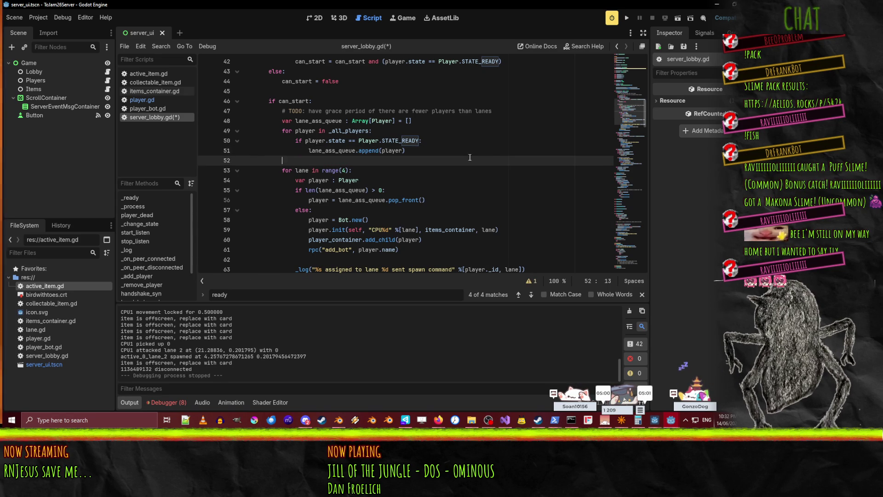
{"action": "key", "text": "ctrl+z"}
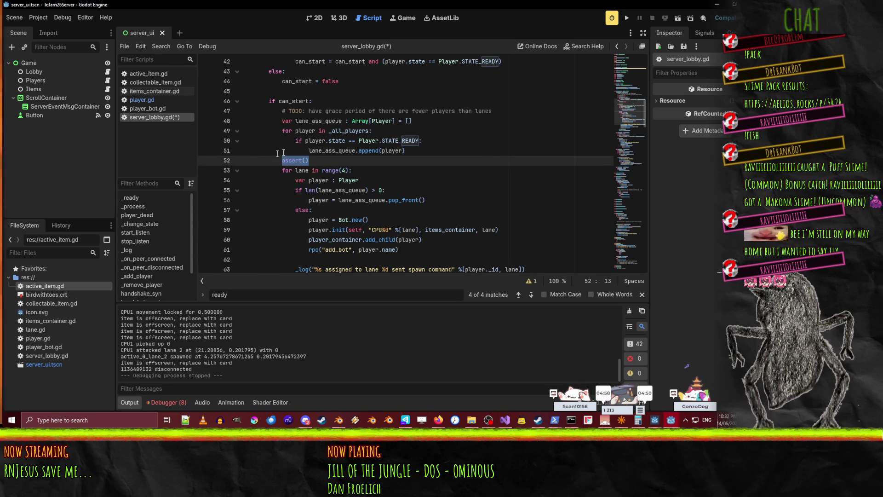
{"action": "left_click", "coordinate": [303, 160]}
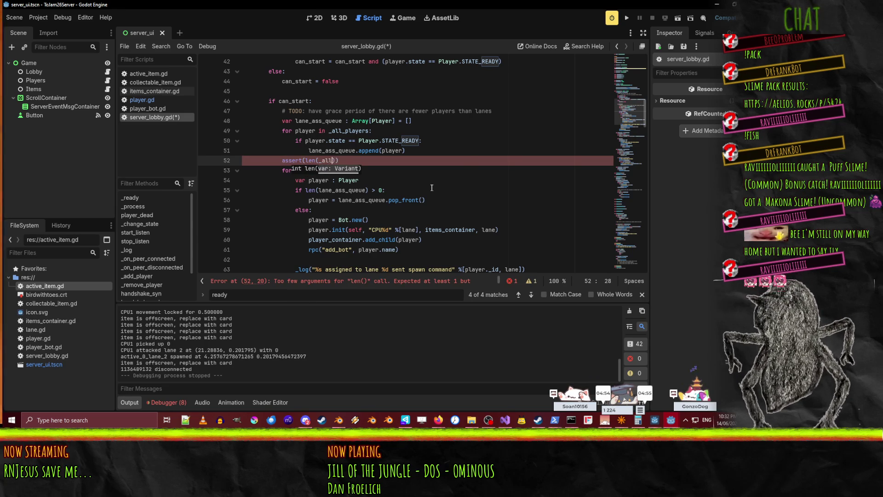
{"action": "key", "text": "BackSpace"}
{"action": "key", "text": "BackSpace"}
{"action": "key", "text": "BackSpace"}
{"action": "type", "text": "lane"}
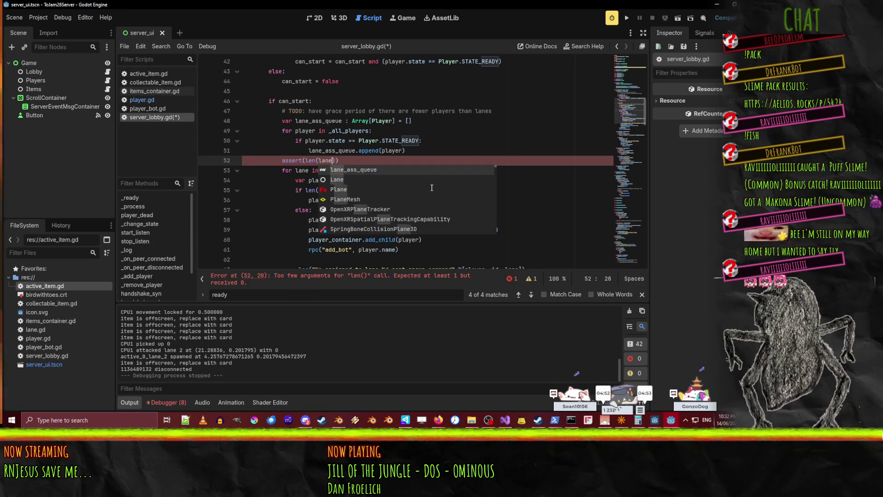
{"action": "key", "text": "Return"}
{"action": "type", "text": ")"}
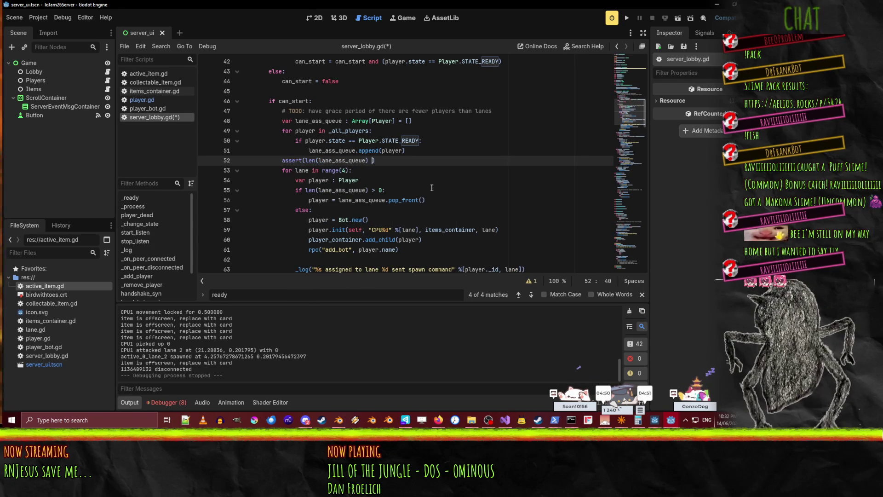
{"action": "type", "text": " <= 4"}
- Add a blank line below the assert and save server_lobby.gd
{"action": "key", "text": "End"}
{"action": "key", "text": "Return"}
{"action": "key", "text": "ctrl+s"}
{"action": "left_click", "coordinate": [388, 161]}
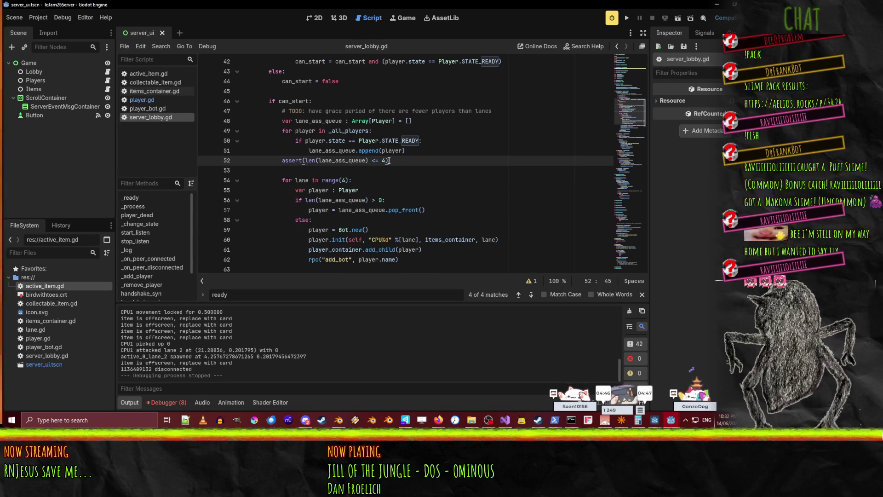
{"action": "key", "text": "Left"}
{"action": "key", "text": "ctrl+s"}
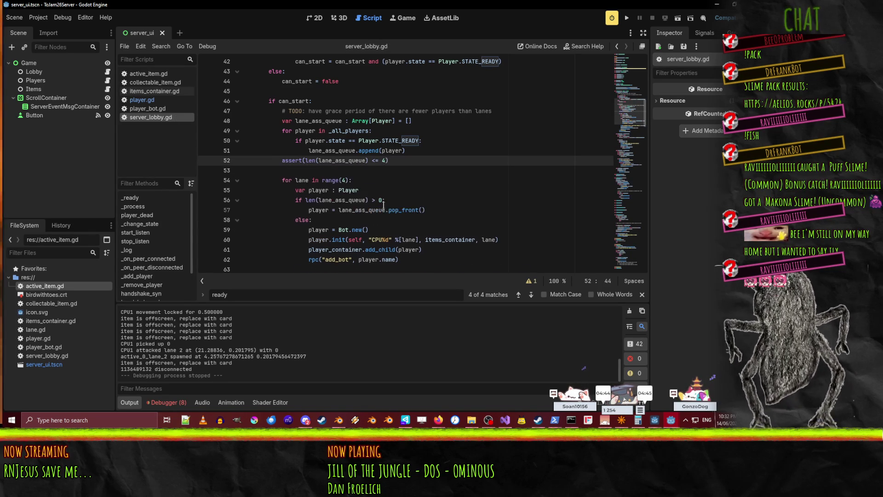
- Scroll through server_lobby.gd, reviewing the code around lines 103-104
{"action": "scroll", "coordinate": [384, 200], "scroll_direction": "down", "scroll_amount": 8}
{"action": "scroll", "coordinate": [396, 141], "scroll_direction": "up", "scroll_amount": 7}
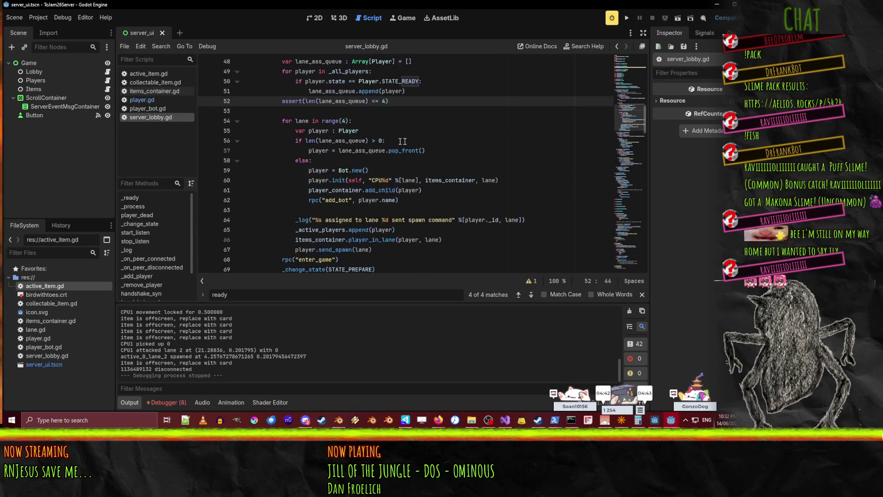
{"action": "scroll", "coordinate": [439, 186], "scroll_direction": "down", "scroll_amount": 4}
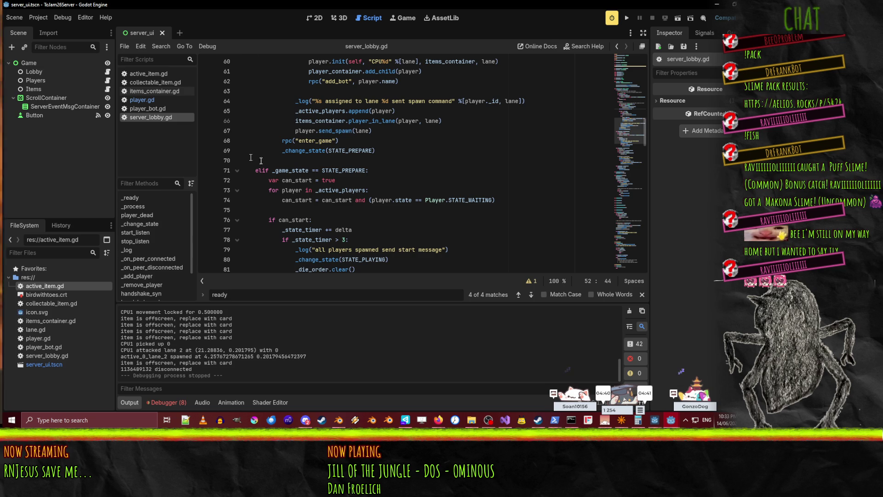
{"action": "scroll", "coordinate": [374, 176], "scroll_direction": "down", "scroll_amount": 4}
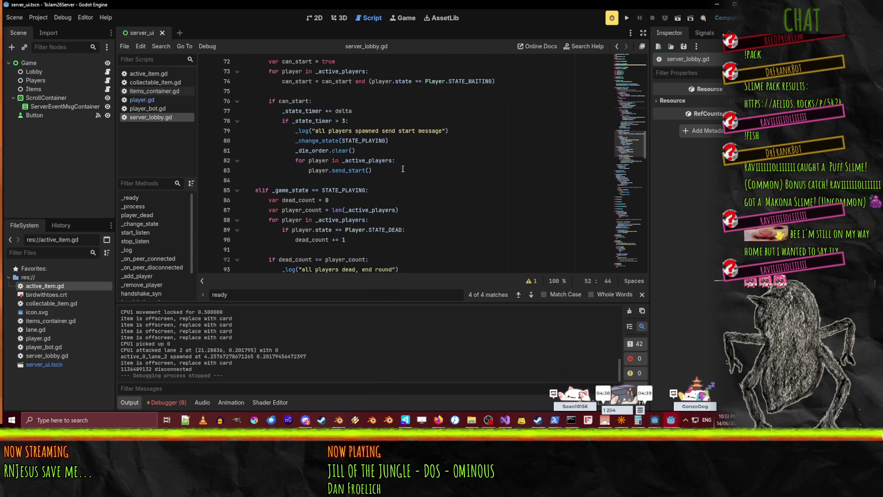
{"action": "scroll", "coordinate": [377, 185], "scroll_direction": "down", "scroll_amount": 3}
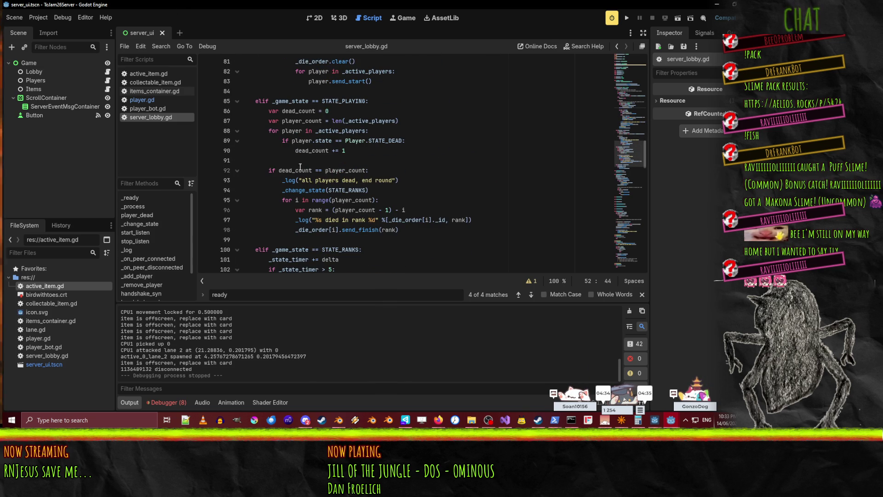
{"action": "scroll", "coordinate": [364, 179], "scroll_direction": "down", "scroll_amount": 3}
{"action": "scroll", "coordinate": [403, 169], "scroll_direction": "up", "scroll_amount": 1}
{"action": "scroll", "coordinate": [400, 179], "scroll_direction": "down", "scroll_amount": 1}
{"action": "left_click", "coordinate": [393, 196]}
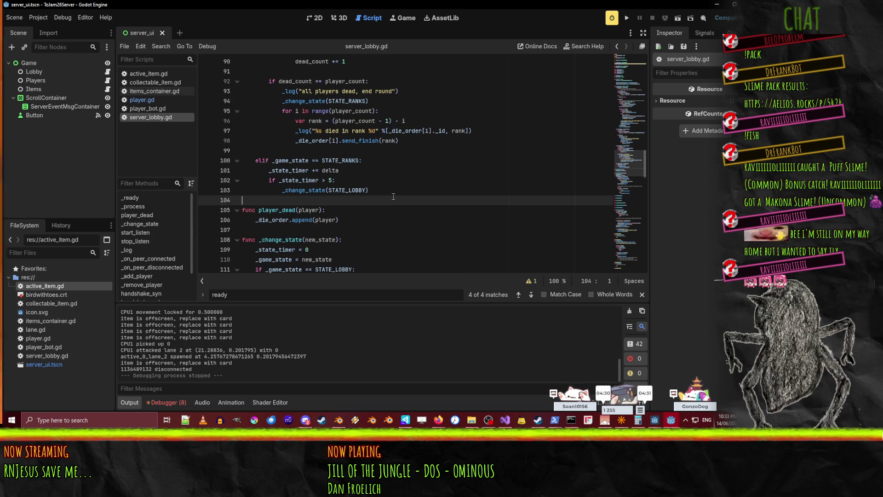
{"action": "key", "text": "Left"}
{"action": "scroll", "coordinate": [433, 201], "scroll_direction": "down", "scroll_amount": 5}
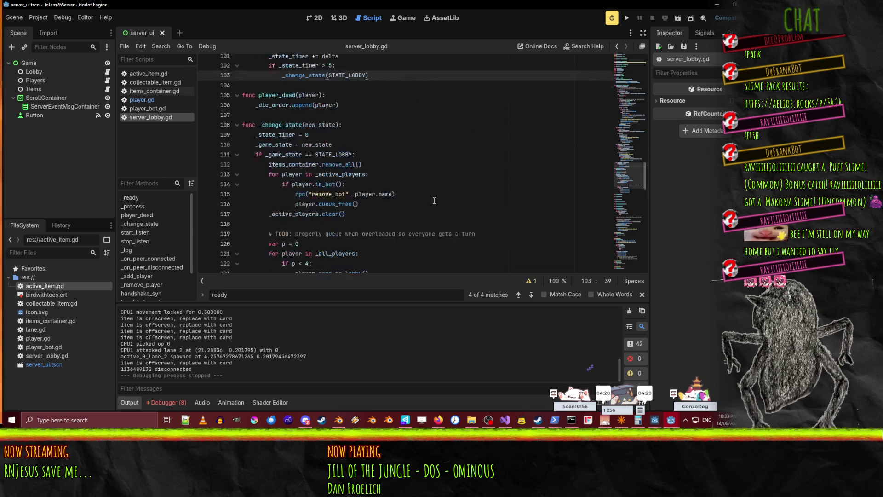
{"action": "scroll", "coordinate": [436, 202], "scroll_direction": "up", "scroll_amount": 13}
{"action": "scroll", "coordinate": [435, 201], "scroll_direction": "up", "scroll_amount": 20}
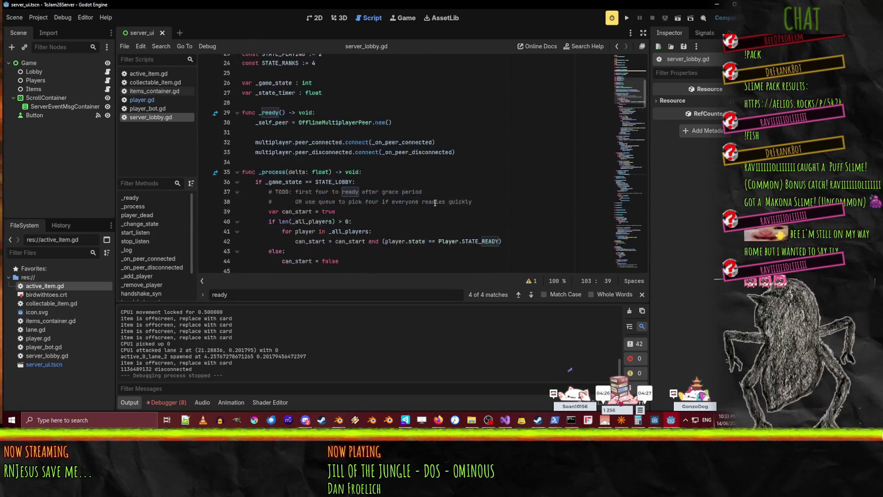
{"action": "scroll", "coordinate": [427, 178], "scroll_direction": "down", "scroll_amount": 2}
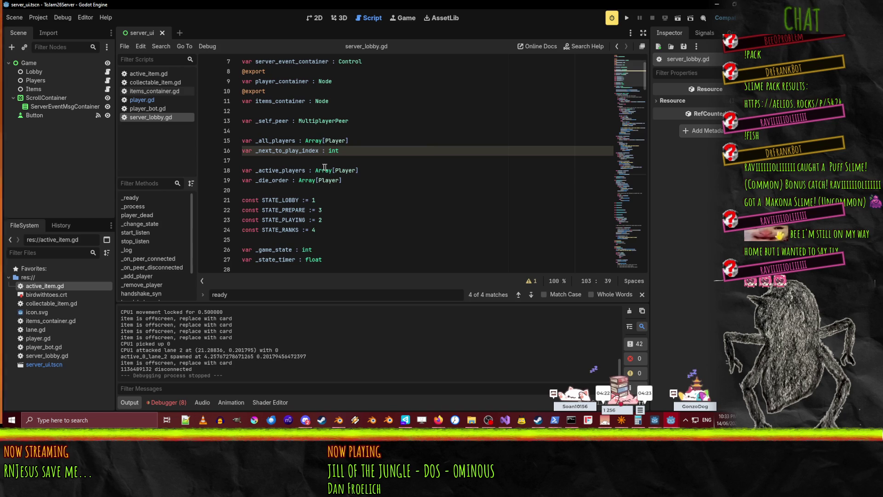
- Search for _next_to_play_index, finding only its declaration, then review the lane assignment loop near line 63
{"action": "double_click", "coordinate": [317, 150]}
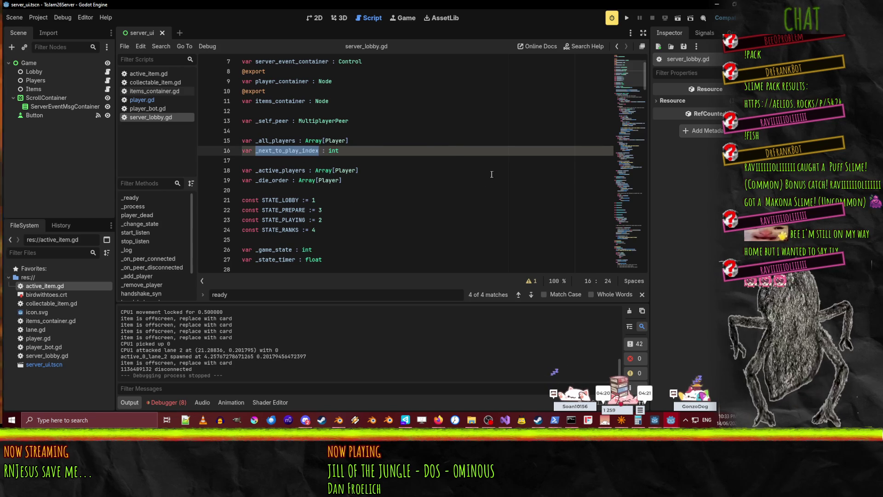
{"action": "key", "text": "ctrl+f"}
{"action": "left_click", "coordinate": [543, 295]}
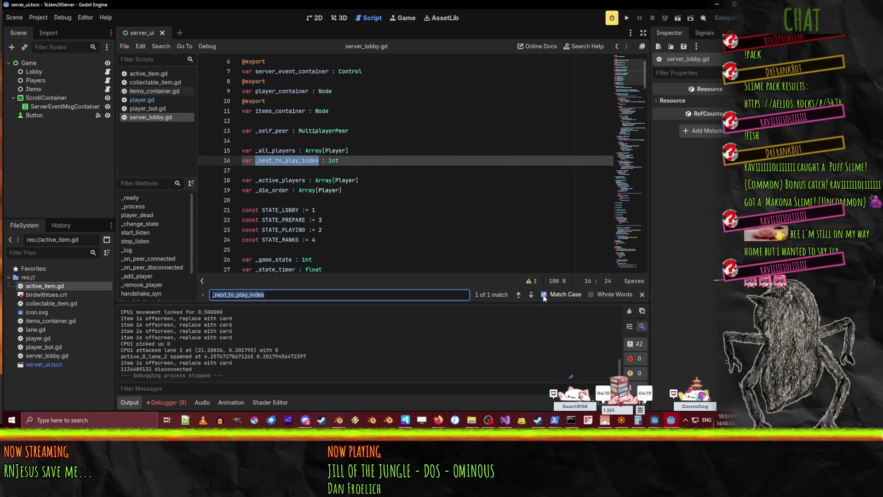
{"action": "left_click", "coordinate": [543, 297]}
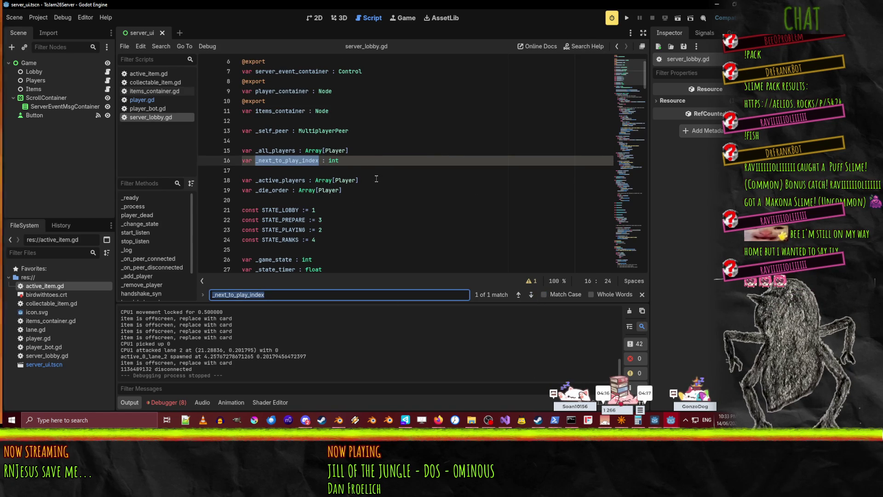
{"action": "scroll", "coordinate": [414, 182], "scroll_direction": "down", "scroll_amount": 15}
{"action": "left_click", "coordinate": [465, 182]}
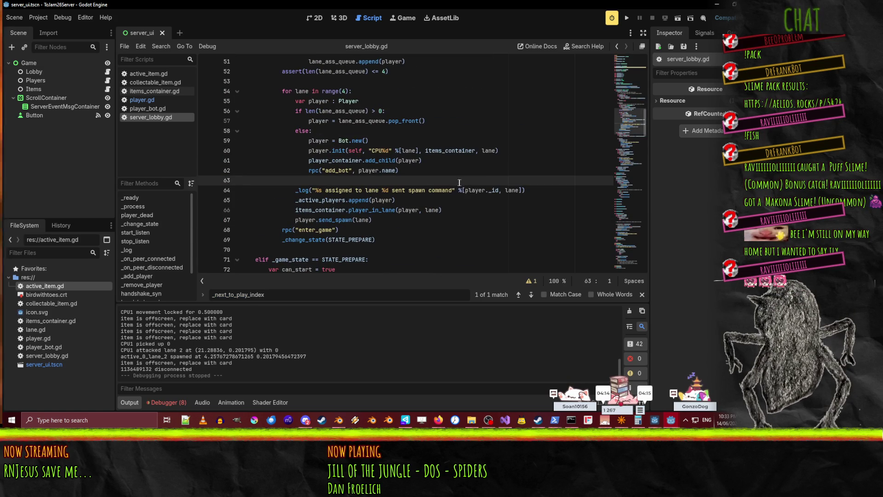
{"action": "scroll", "coordinate": [457, 186], "scroll_direction": "up", "scroll_amount": 4}
{"action": "scroll", "coordinate": [455, 193], "scroll_direction": "down", "scroll_amount": 8}
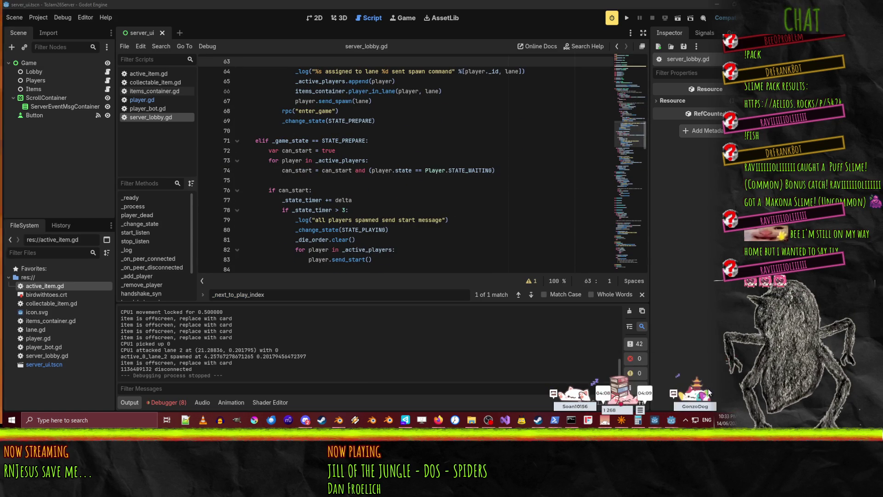
- In the client project, open lobby_and_title and select SpectatorUi's ColorRect
{"action": "mouse_move", "coordinate": [671, 420]}
{"action": "left_click", "coordinate": [690, 382]}
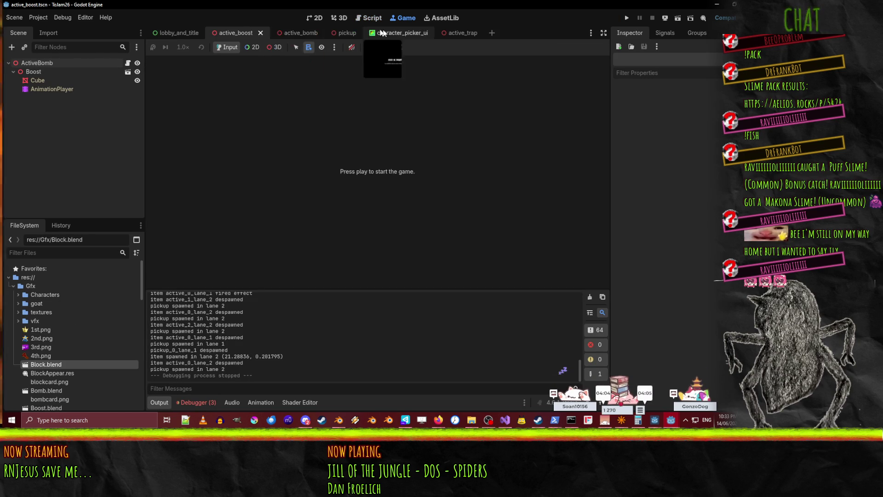
{"action": "left_click", "coordinate": [179, 32]}
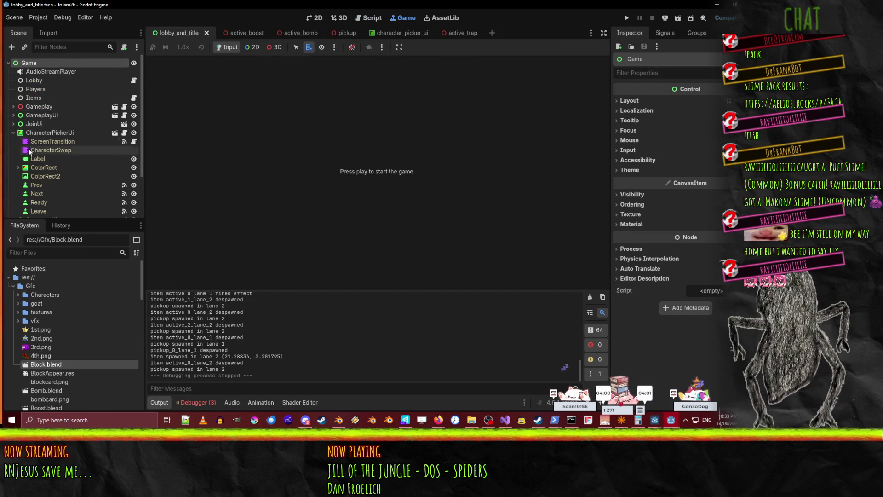
{"action": "scroll", "coordinate": [39, 140], "scroll_direction": "down", "scroll_amount": 3}
{"action": "left_click", "coordinate": [27, 167]}
{"action": "left_click", "coordinate": [13, 166]}
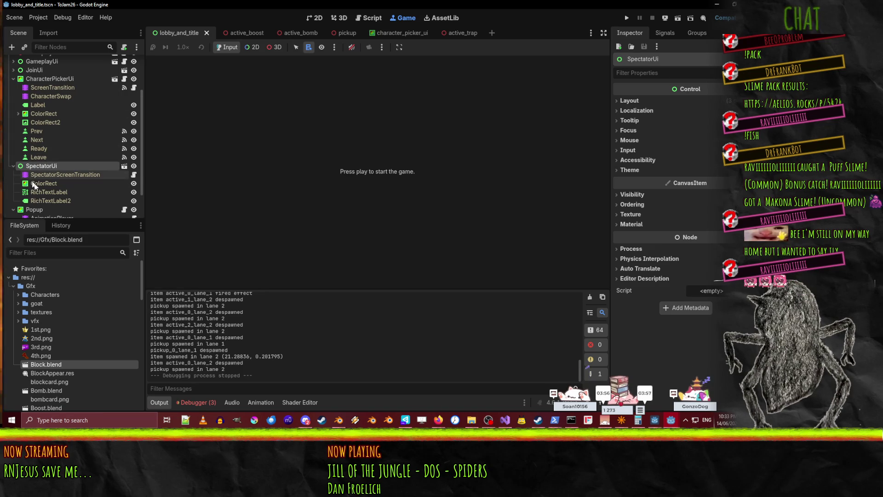
{"action": "left_click", "coordinate": [46, 183]}
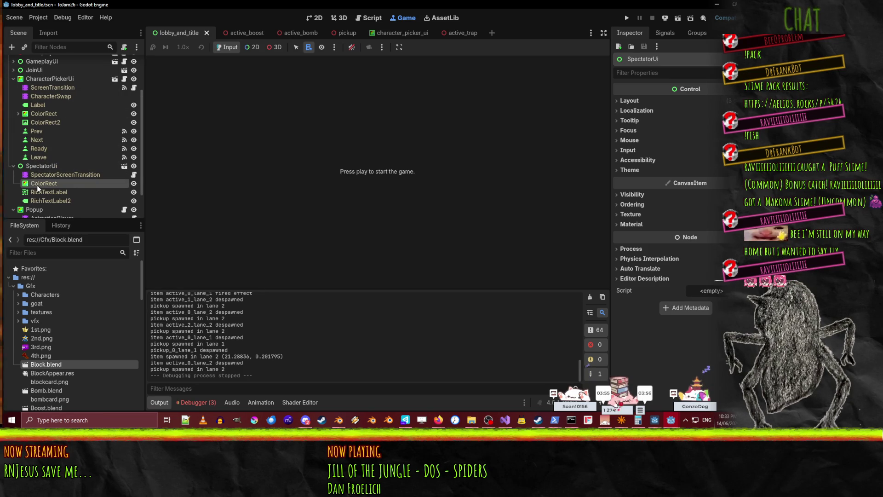
- Hide the ColorRect, save the scene, then make it visible again and reselect it
{"action": "left_click", "coordinate": [134, 184]}
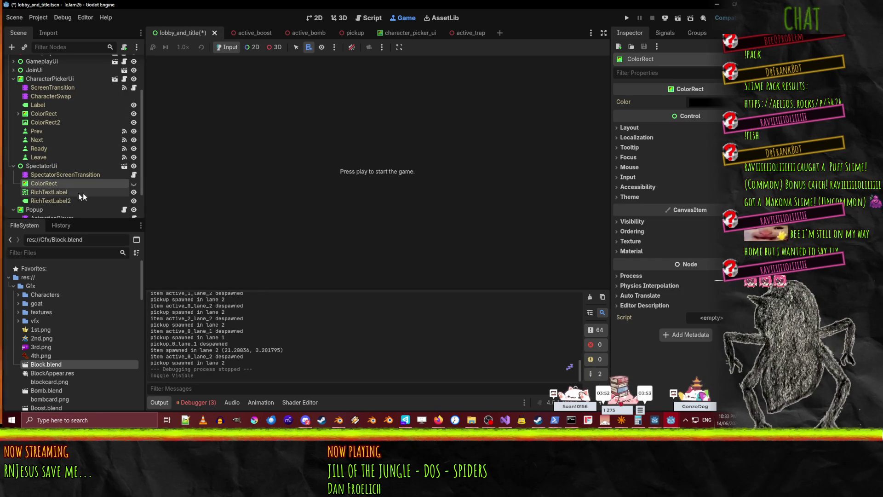
{"action": "key", "text": "ctrl+s"}
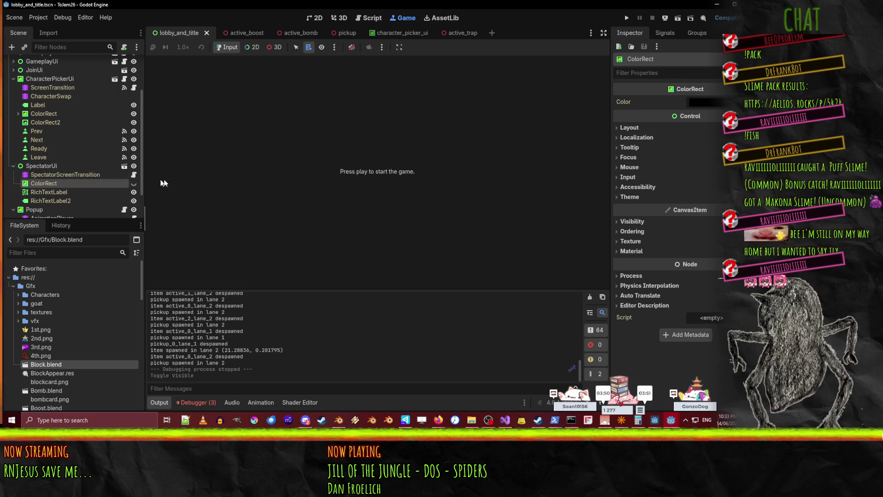
{"action": "left_click", "coordinate": [134, 183]}
{"action": "left_click", "coordinate": [67, 174]}
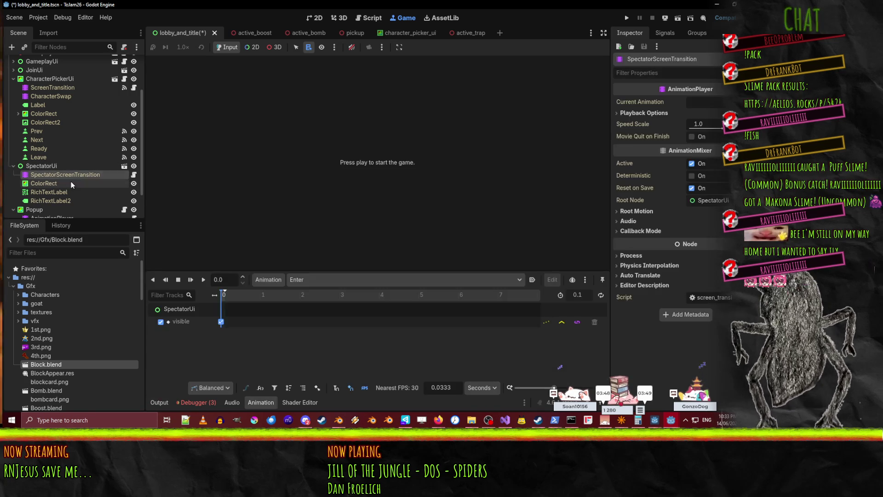
{"action": "left_click", "coordinate": [44, 184]}
- Lower the ColorRect colour's alpha to make it semi-transparent, then run the server project
{"action": "left_click", "coordinate": [724, 104]}
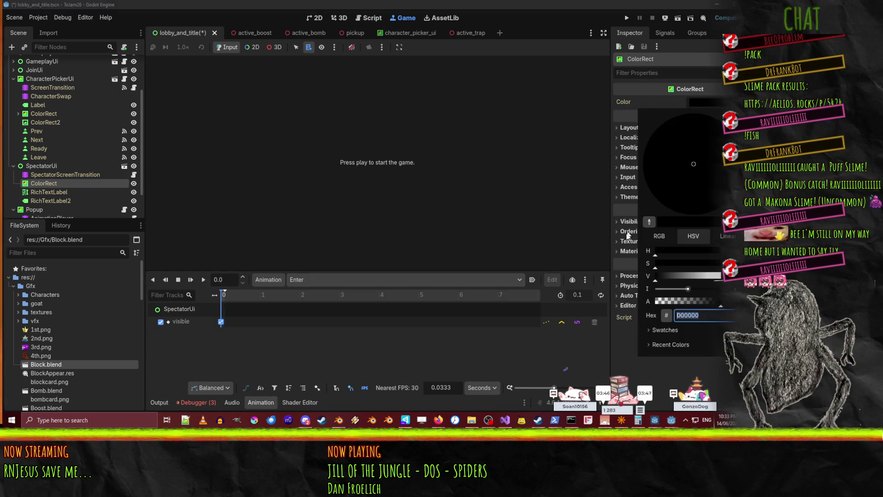
{"action": "left_click", "coordinate": [687, 307]}
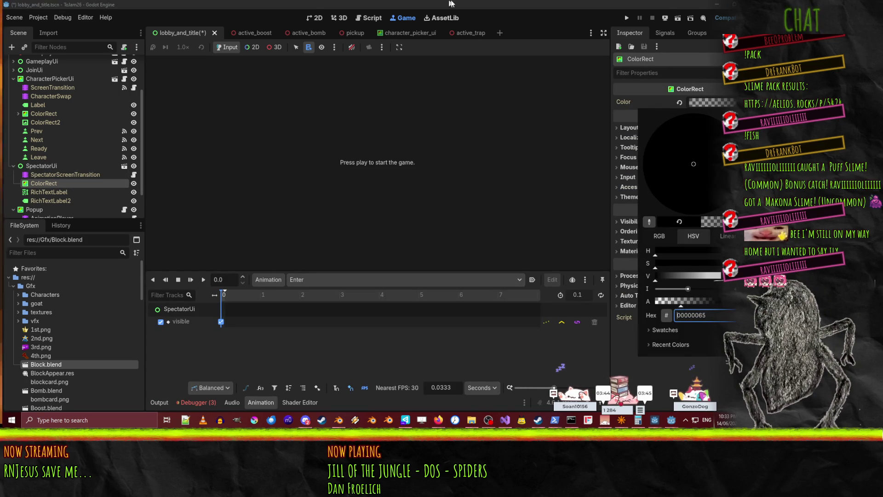
{"action": "left_click", "coordinate": [528, 226]}
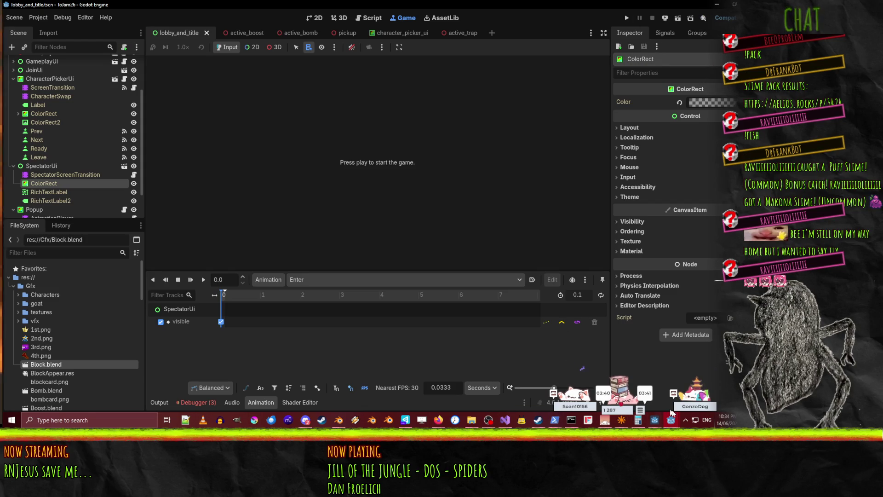
{"action": "left_click", "coordinate": [699, 390]}
{"action": "key", "text": "F5"}
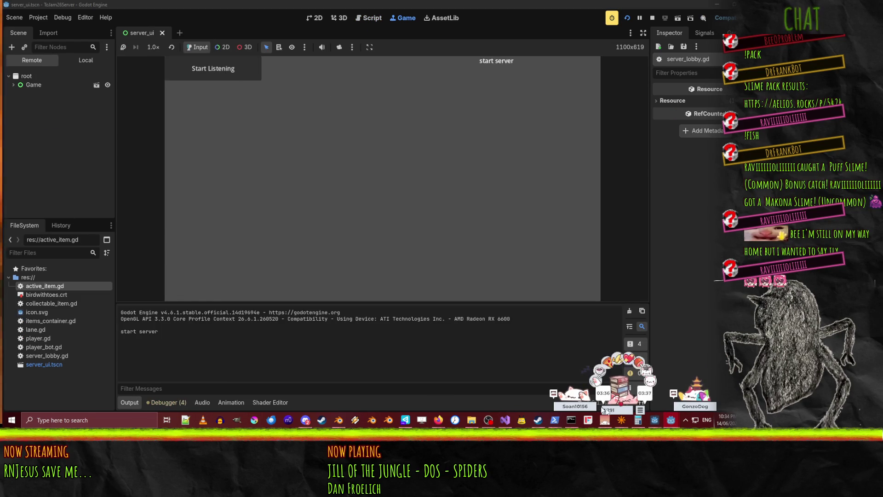
- Run the client, join the game, mark ready, and spawn bombs and a block in the lanes
{"action": "left_click", "coordinate": [629, 386]}
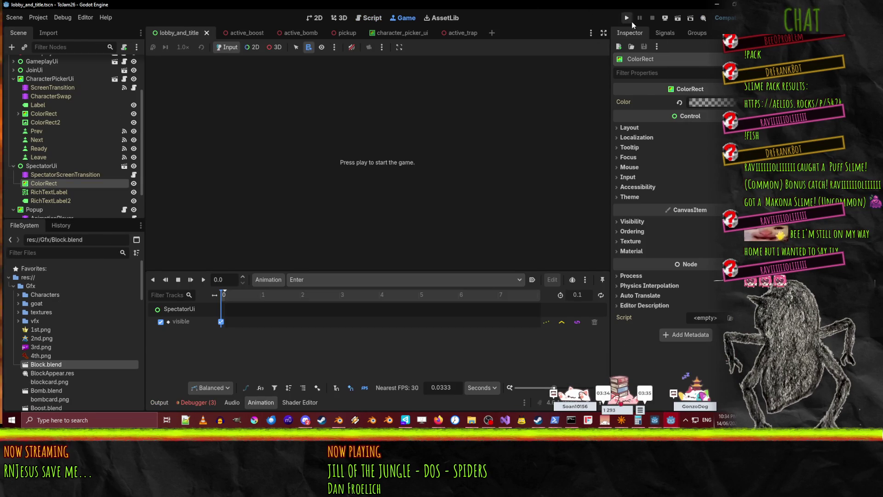
{"action": "left_click", "coordinate": [627, 19]}
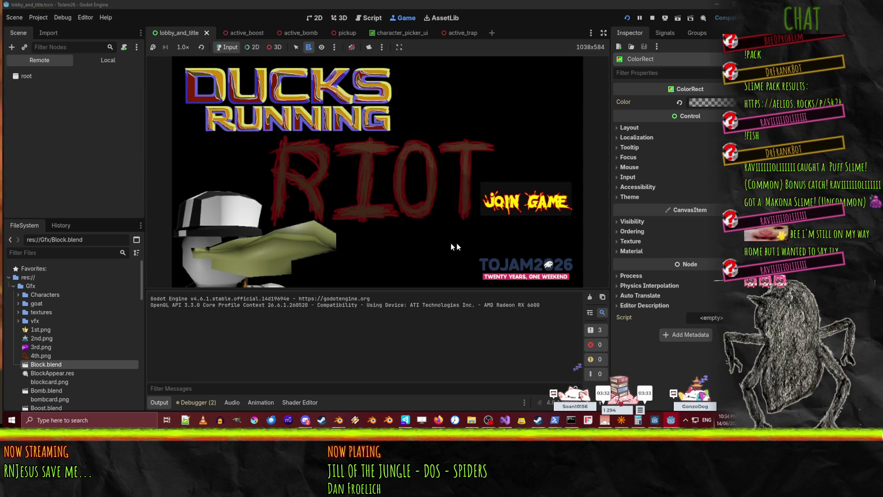
{"action": "left_click", "coordinate": [504, 207]}
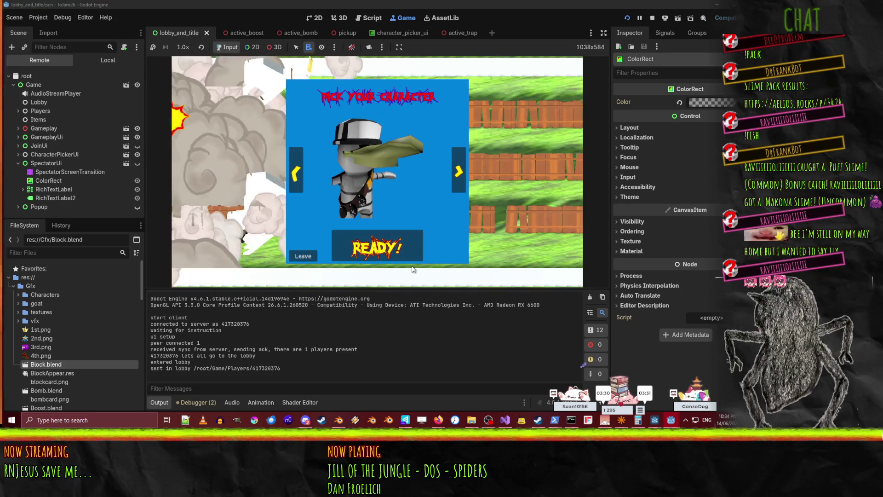
{"action": "left_click", "coordinate": [383, 240]}
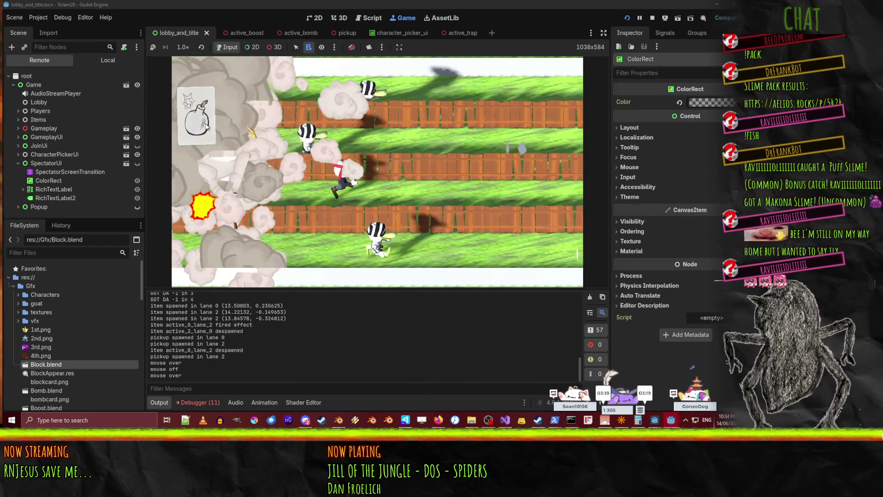
{"action": "left_click", "coordinate": [451, 188]}
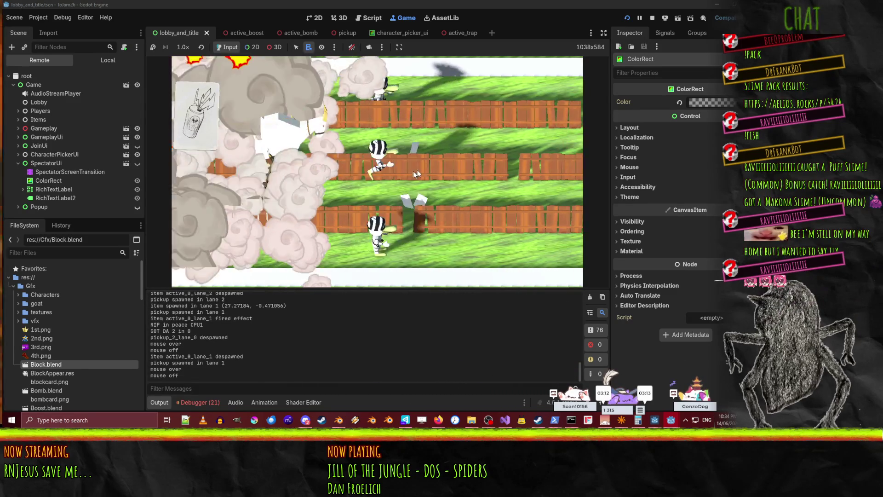
{"action": "left_click", "coordinate": [455, 106]}
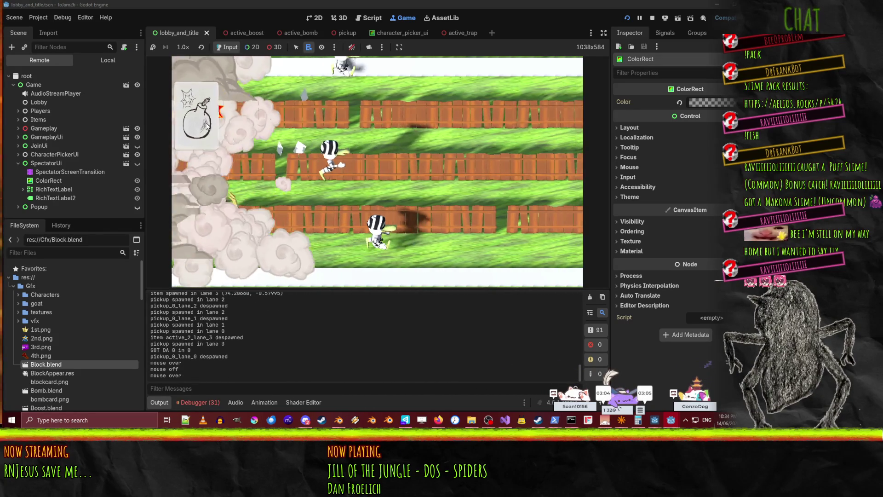
{"action": "left_click", "coordinate": [436, 86]}
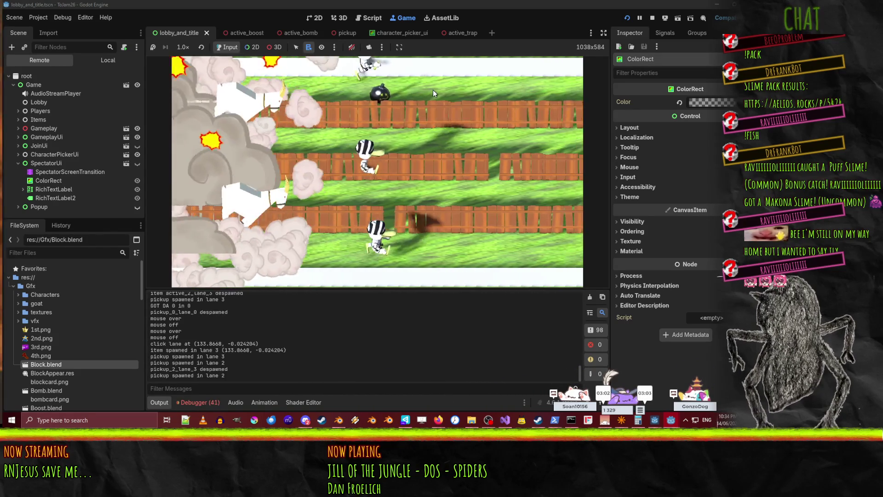
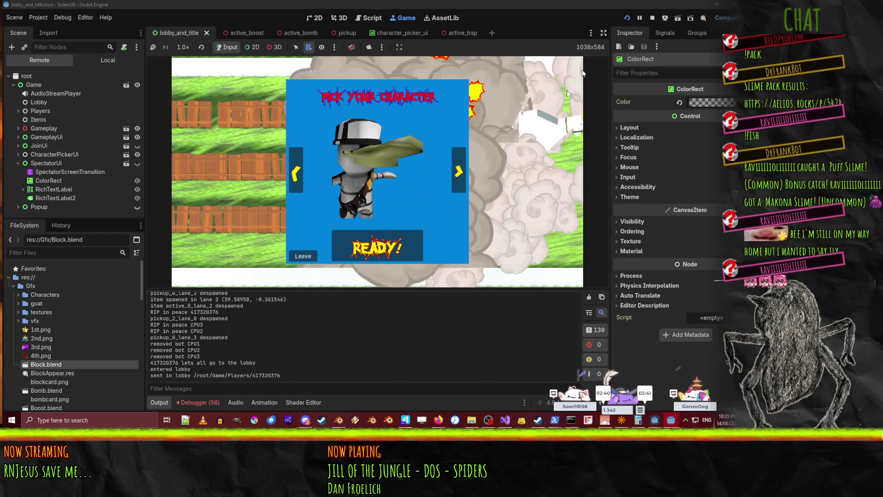
- Leave the character picker, stop the client game, and bring the server_ui window forward
{"action": "left_click", "coordinate": [301, 257]}
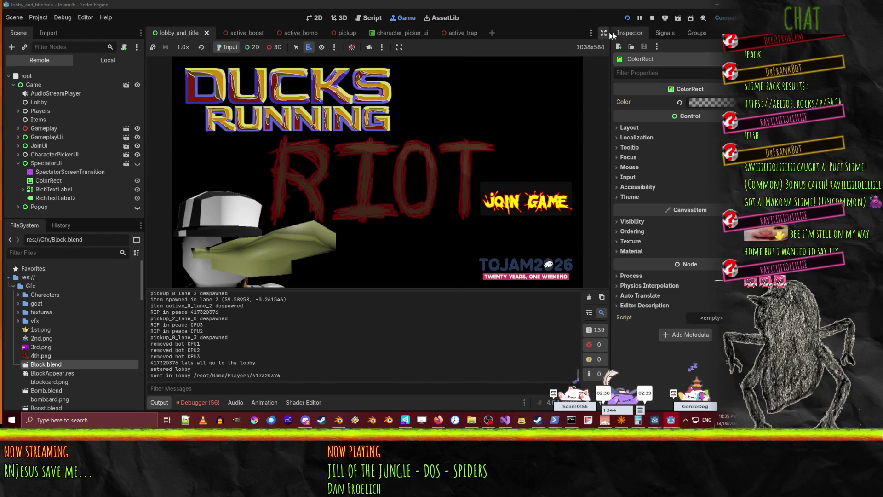
{"action": "left_click", "coordinate": [652, 18]}
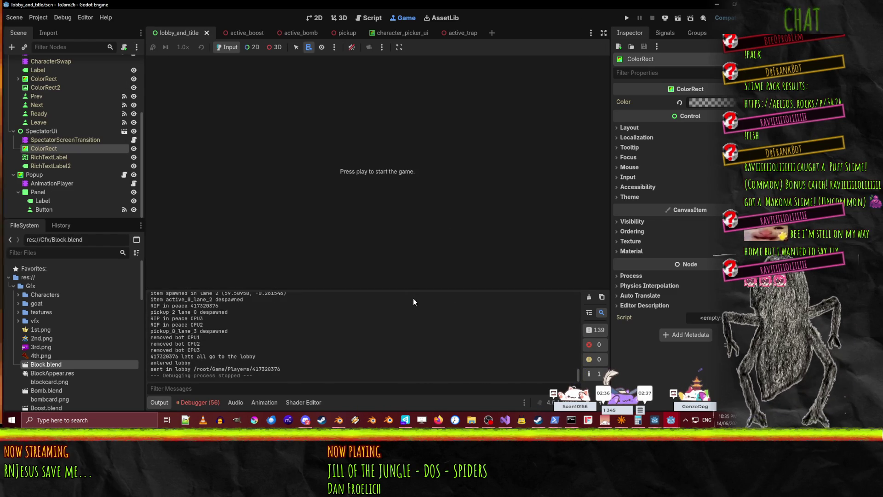
{"action": "mouse_move", "coordinate": [670, 424]}
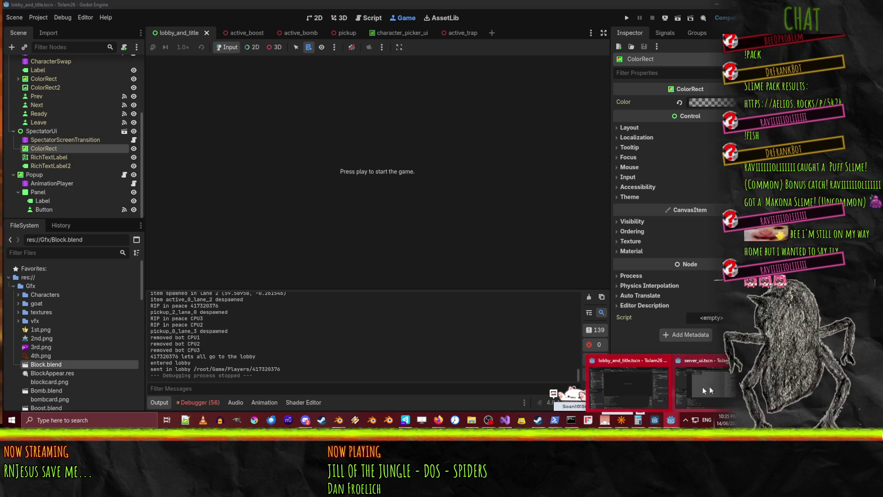
{"action": "left_click", "coordinate": [699, 387]}
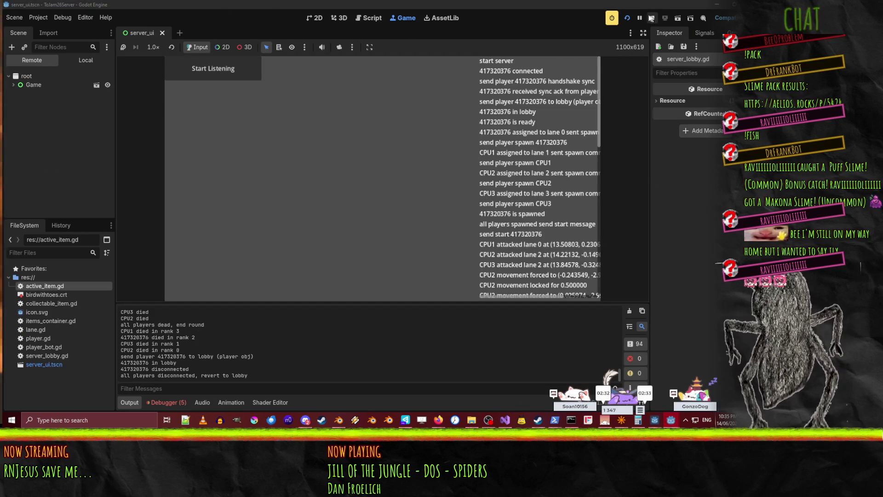
- Stop the server run and scroll server_lobby.gd to the lane assignment loop
{"action": "left_click", "coordinate": [652, 18]}
{"action": "scroll", "coordinate": [363, 172], "scroll_direction": "up", "scroll_amount": 9}
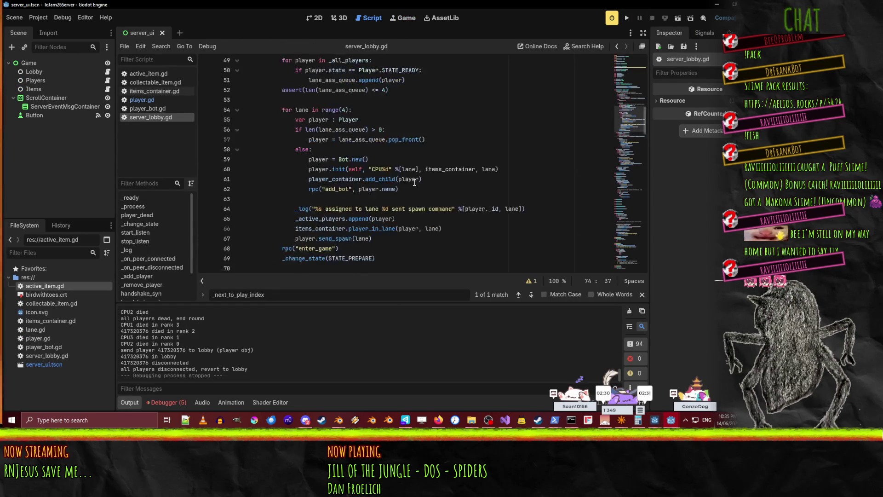
{"action": "left_click", "coordinate": [431, 255]}
{"action": "scroll", "coordinate": [430, 171], "scroll_direction": "up", "scroll_amount": 4}
{"action": "scroll", "coordinate": [427, 177], "scroll_direction": "down", "scroll_amount": 6}
{"action": "scroll", "coordinate": [424, 187], "scroll_direction": "up", "scroll_amount": 2}
{"action": "scroll", "coordinate": [424, 187], "scroll_direction": "down", "scroll_amount": 15}
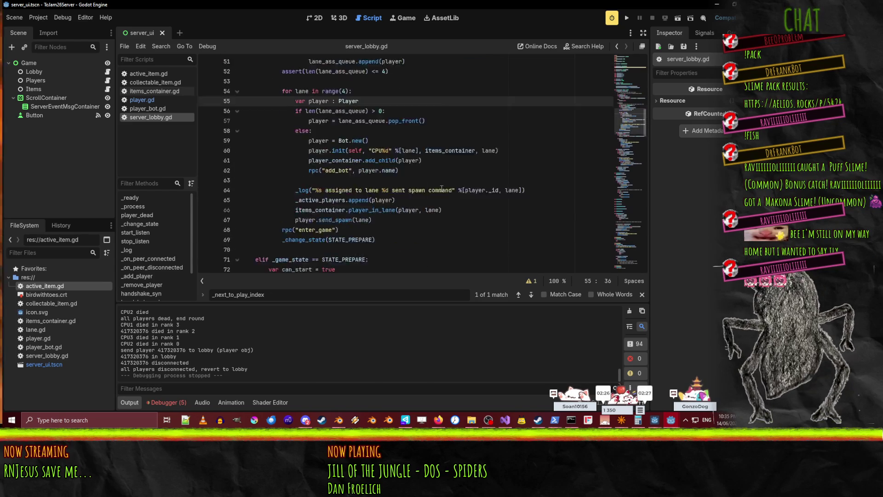
{"action": "scroll", "coordinate": [352, 150], "scroll_direction": "down", "scroll_amount": 20}
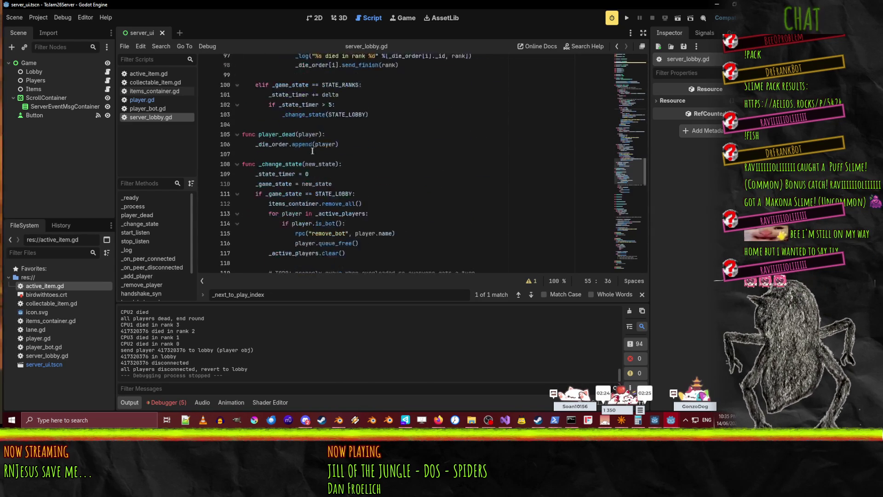
{"action": "scroll", "coordinate": [398, 184], "scroll_direction": "down", "scroll_amount": 2}
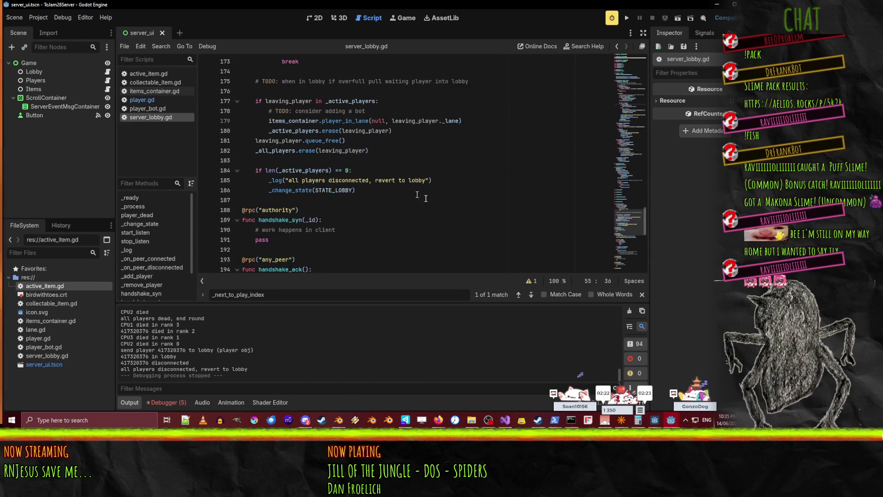
{"action": "scroll", "coordinate": [368, 186], "scroll_direction": "down", "scroll_amount": 4}
{"action": "scroll", "coordinate": [374, 183], "scroll_direction": "down", "scroll_amount": 7}
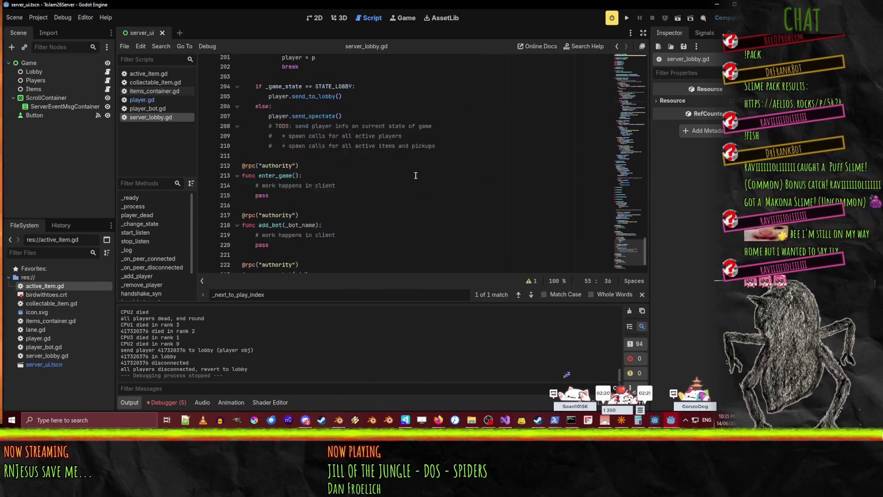
- Search for send_spectate and append 'and false' to the 'if p < 4' check
{"action": "type", "text": "send_spectate"}
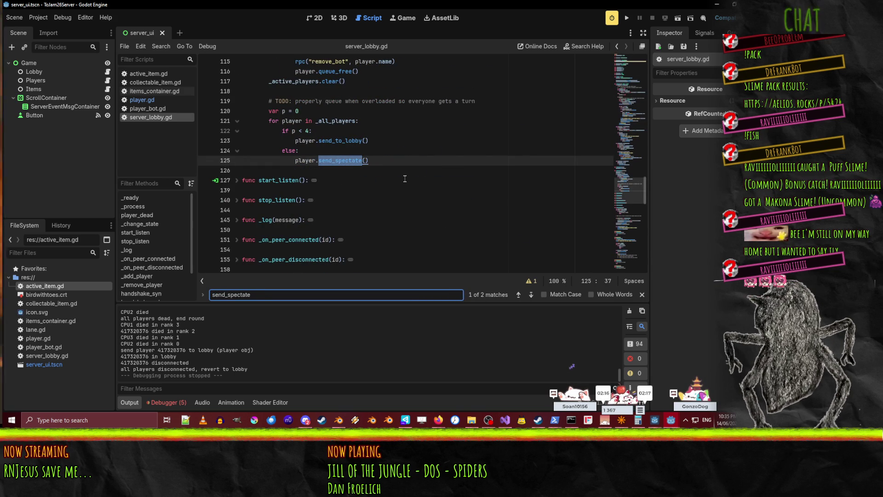
{"action": "scroll", "coordinate": [405, 179], "scroll_direction": "up", "scroll_amount": 2}
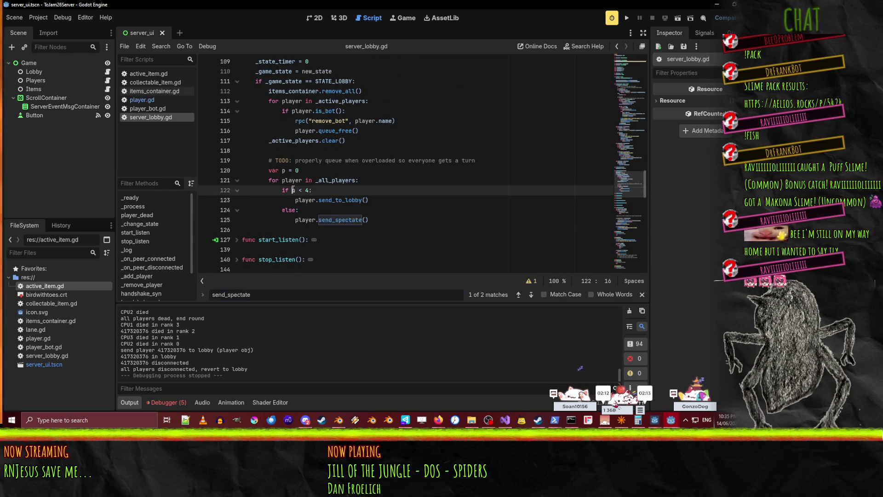
{"action": "type", "text": "fales"}
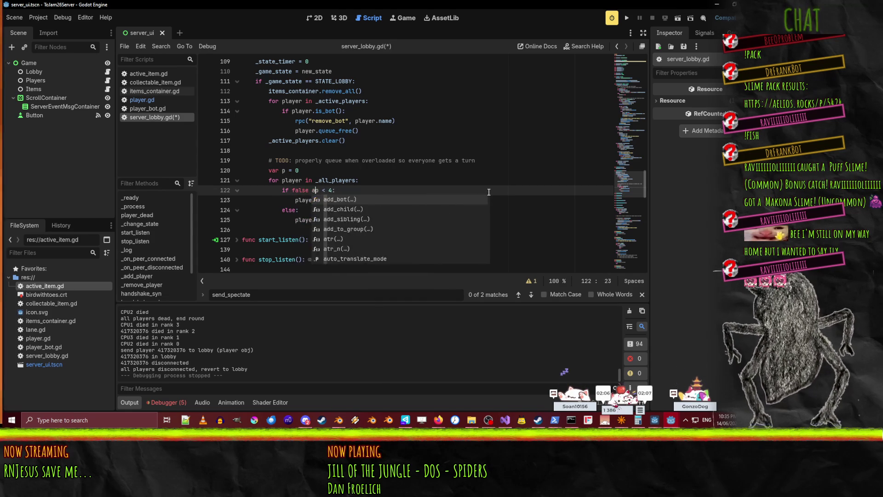
{"action": "key", "text": "BackSpace"}
{"action": "left_click", "coordinate": [489, 191]}
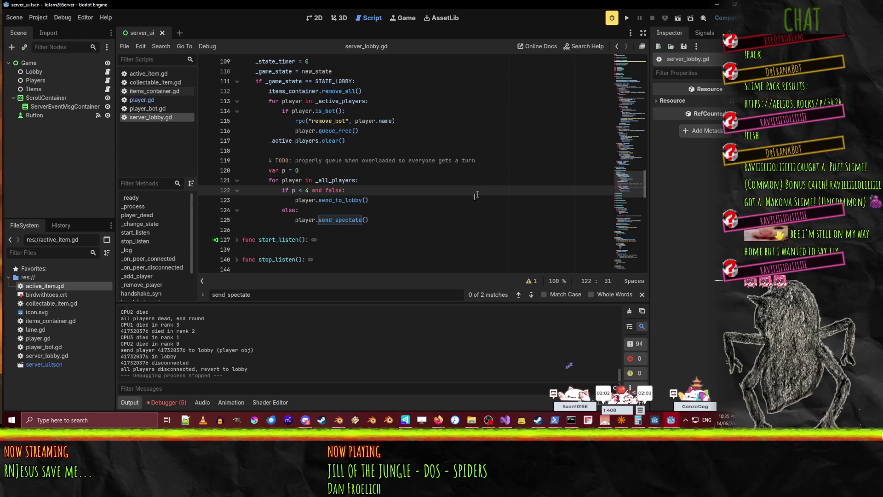
{"action": "left_click", "coordinate": [450, 199]}
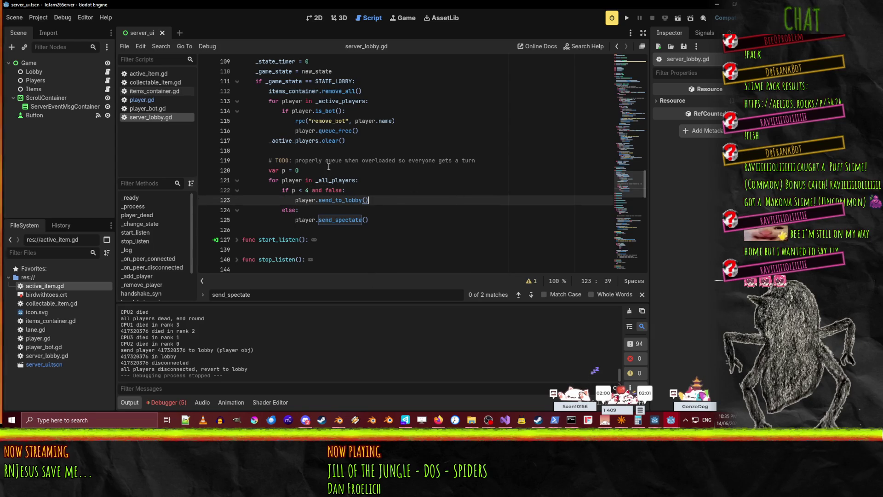
{"action": "key", "text": "Return"}
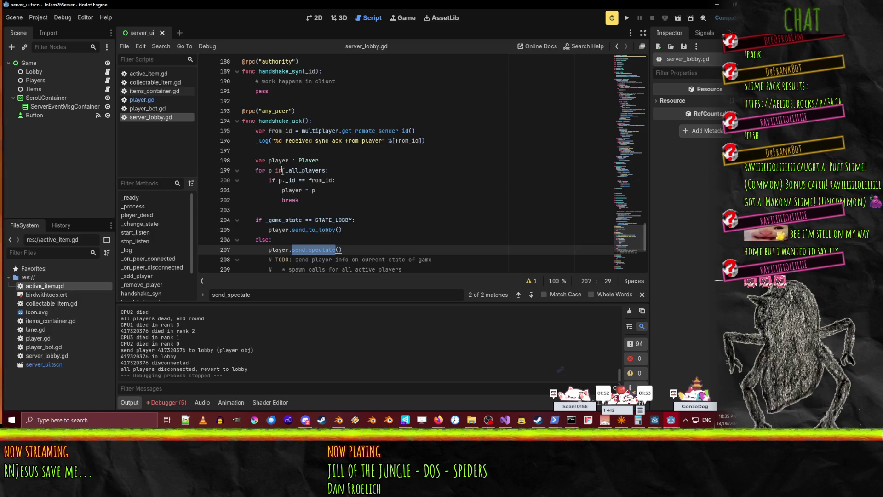
{"action": "scroll", "coordinate": [297, 231], "scroll_direction": "down", "scroll_amount": 2}
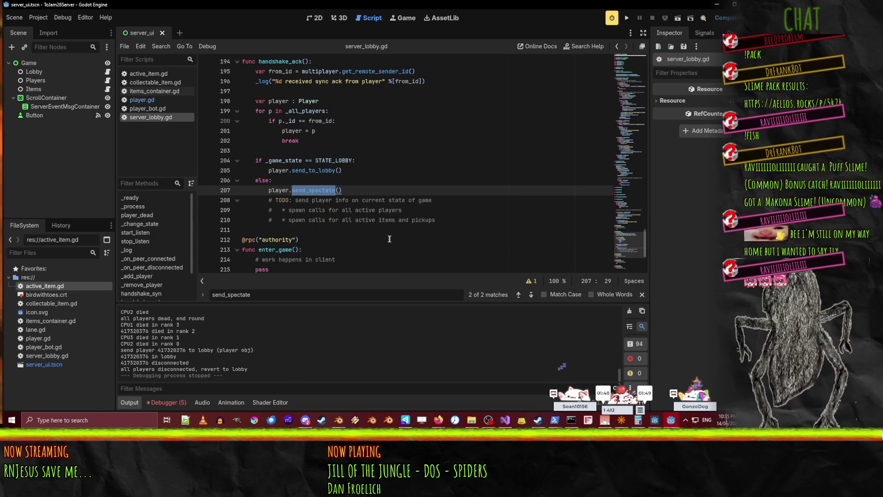
{"action": "left_click", "coordinate": [518, 296]}
- Run the server and the client, join and ready up into a race, then stop the client
{"action": "left_click", "coordinate": [626, 17]}
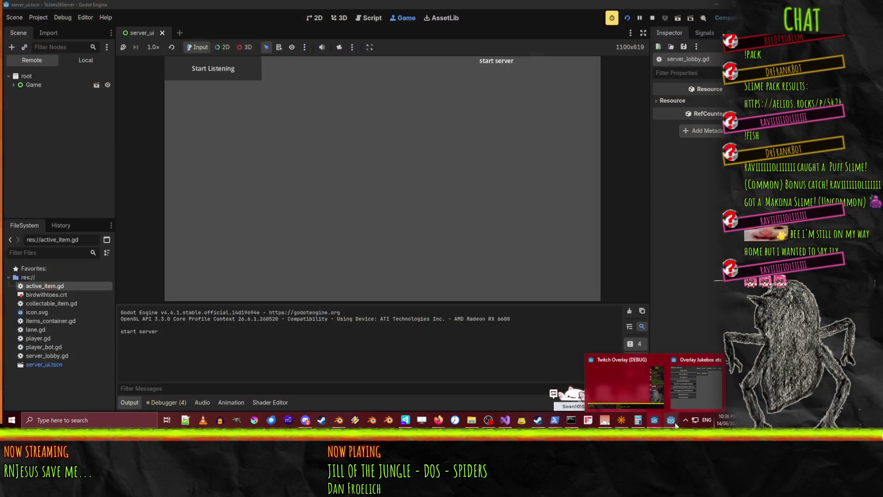
{"action": "mouse_move", "coordinate": [671, 420]}
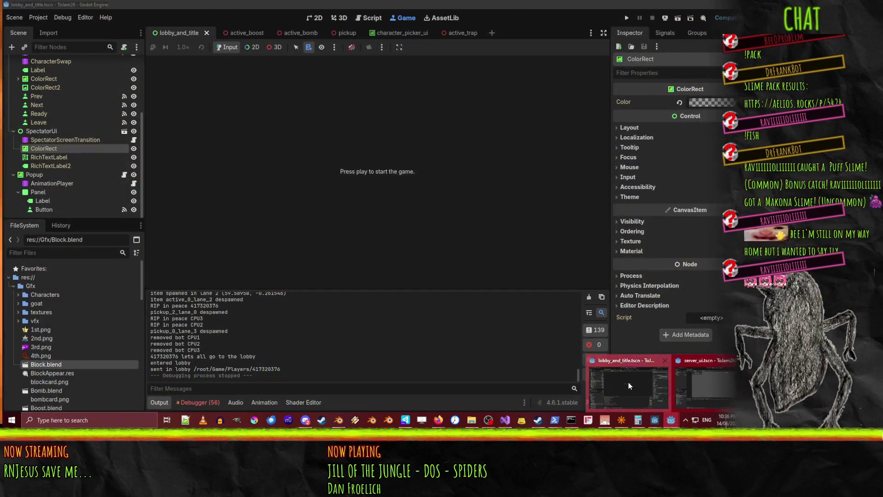
{"action": "left_click", "coordinate": [628, 381]}
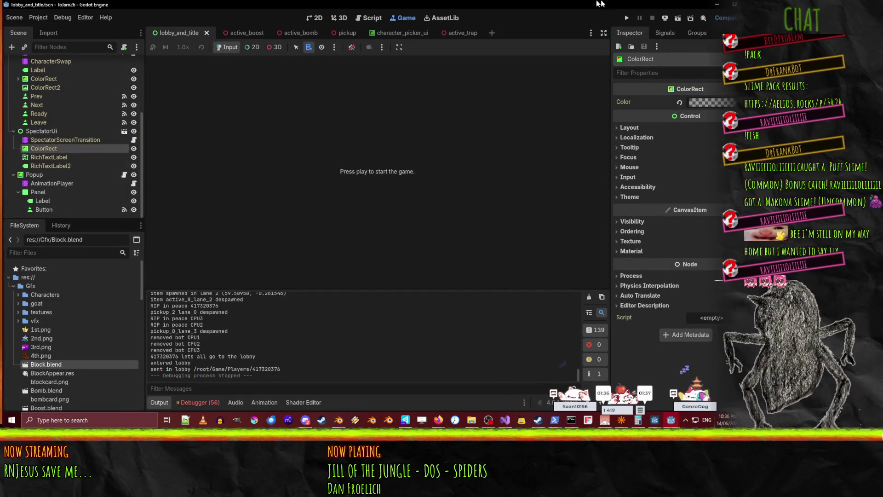
{"action": "left_click", "coordinate": [626, 17]}
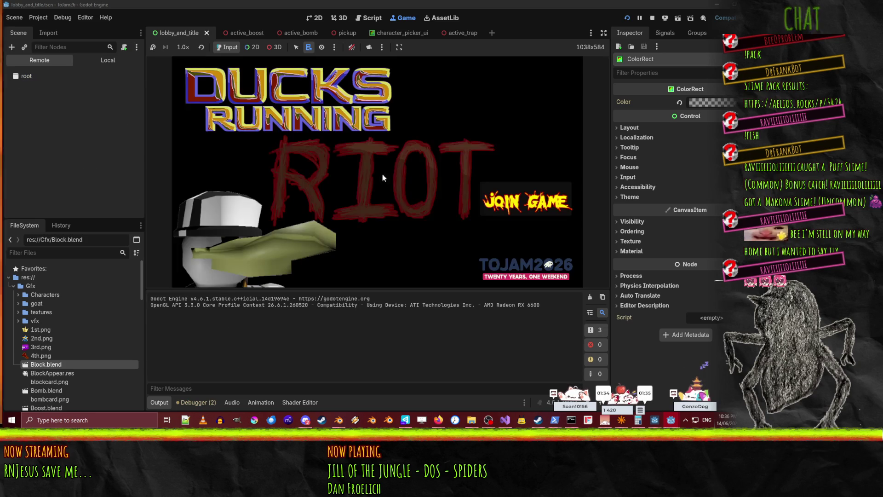
{"action": "left_click", "coordinate": [522, 210]}
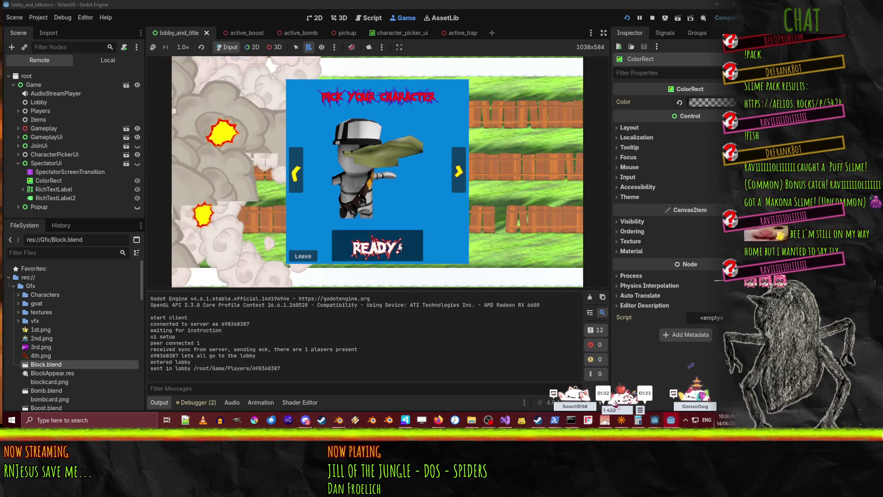
{"action": "left_click", "coordinate": [378, 253]}
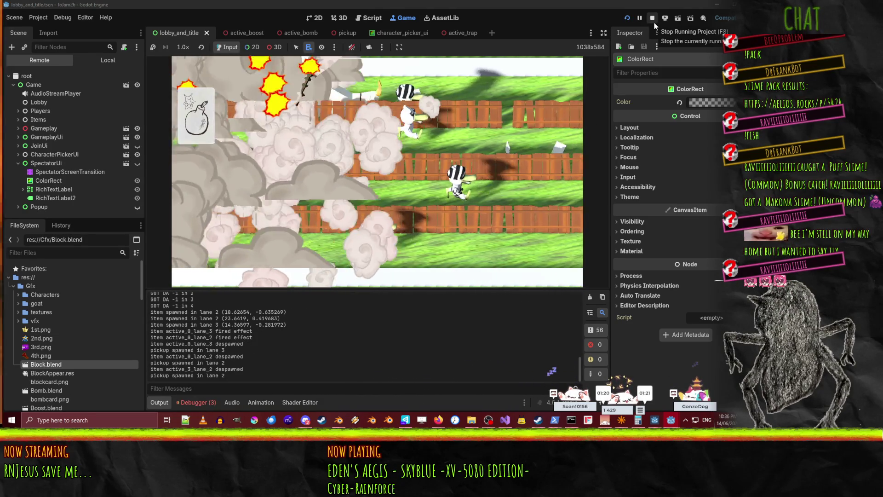
{"action": "left_click", "coordinate": [653, 21]}
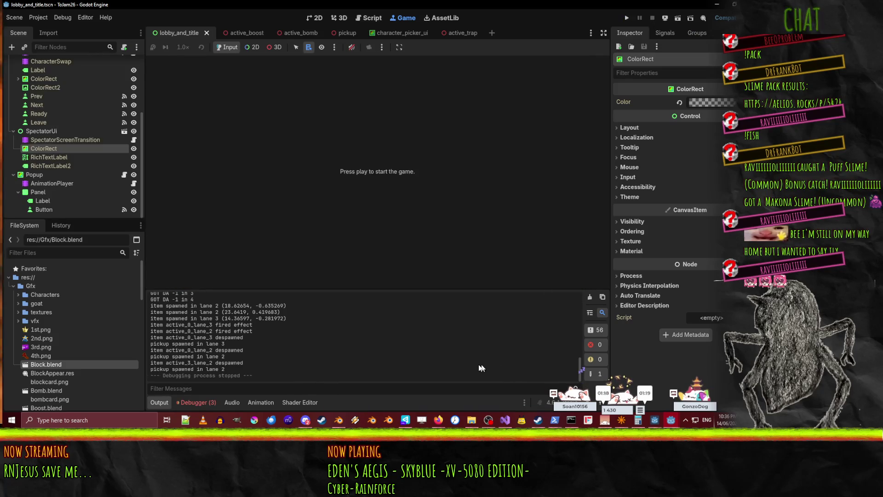
- Stop the server run and look through its 12 debugger errors and warnings
{"action": "mouse_move", "coordinate": [672, 420]}
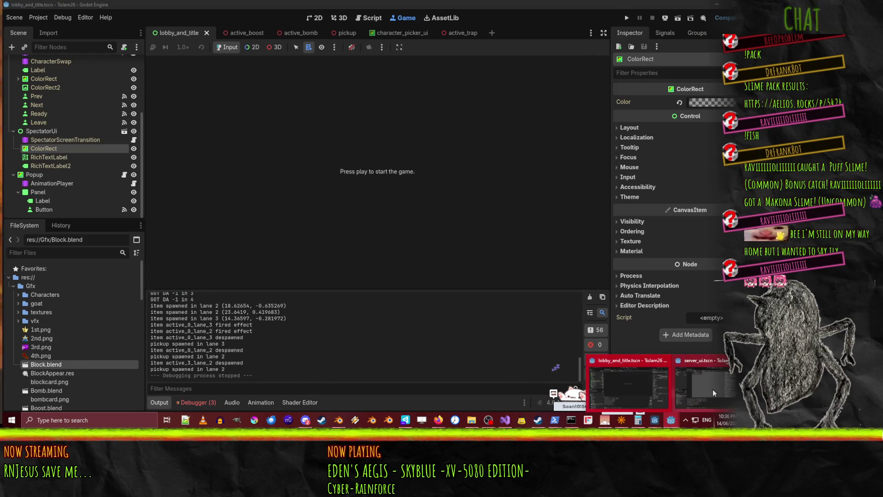
{"action": "left_click", "coordinate": [713, 389]}
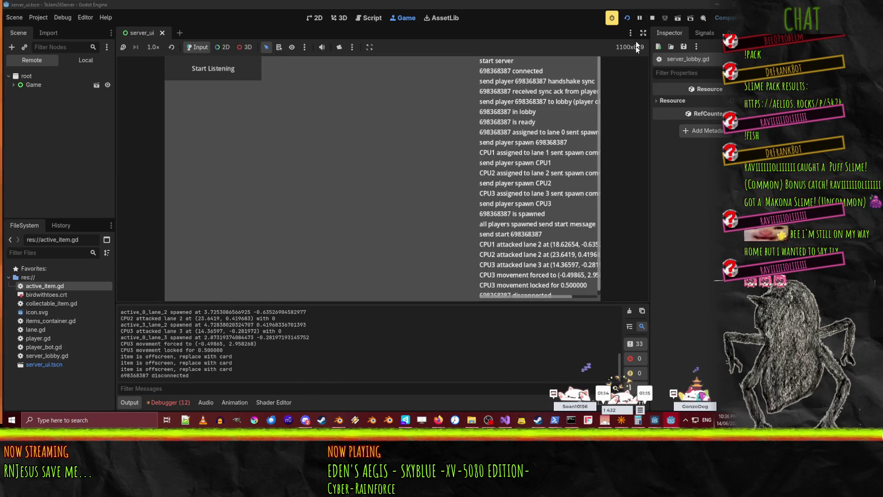
{"action": "left_click", "coordinate": [652, 18]}
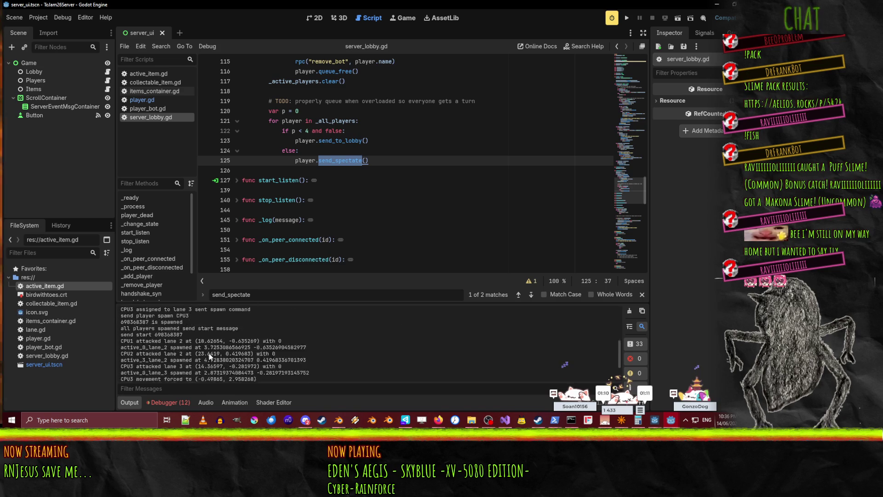
{"action": "left_click", "coordinate": [161, 403]}
{"action": "scroll", "coordinate": [351, 376], "scroll_direction": "up", "scroll_amount": 3}
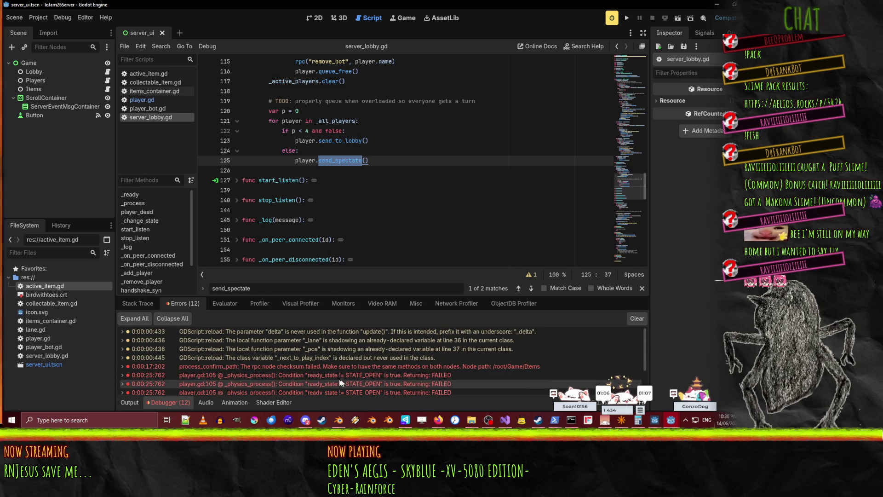
{"action": "scroll", "coordinate": [340, 381], "scroll_direction": "down", "scroll_amount": 3}
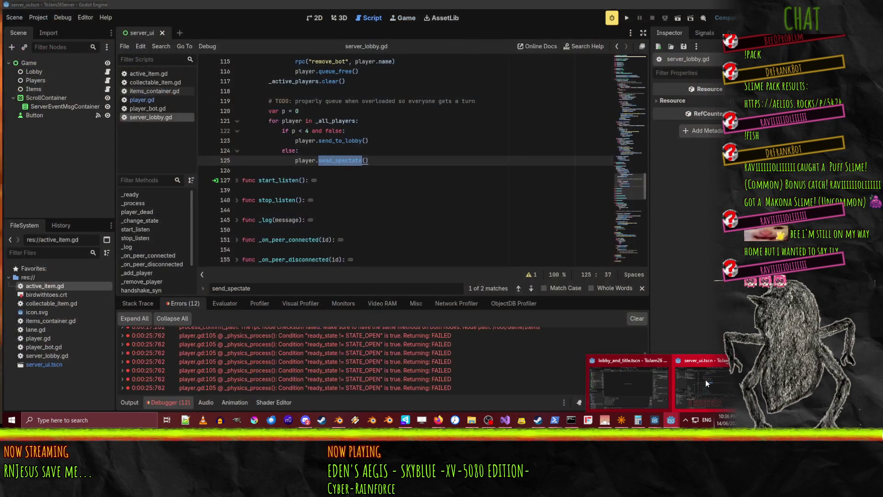
{"action": "left_click", "coordinate": [705, 379]}
- Clear the old errors from the debugger's Errors tab
{"action": "left_click", "coordinate": [637, 318]}
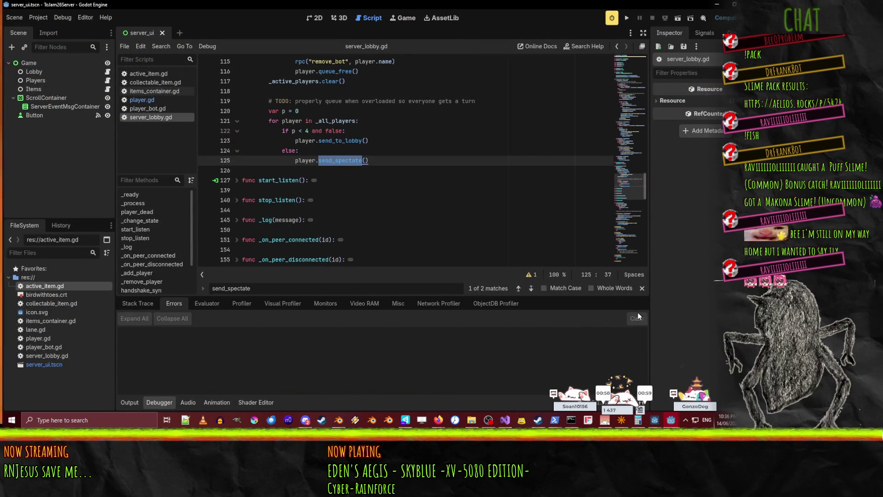
{"action": "scroll", "coordinate": [416, 191], "scroll_direction": "up", "scroll_amount": 15}
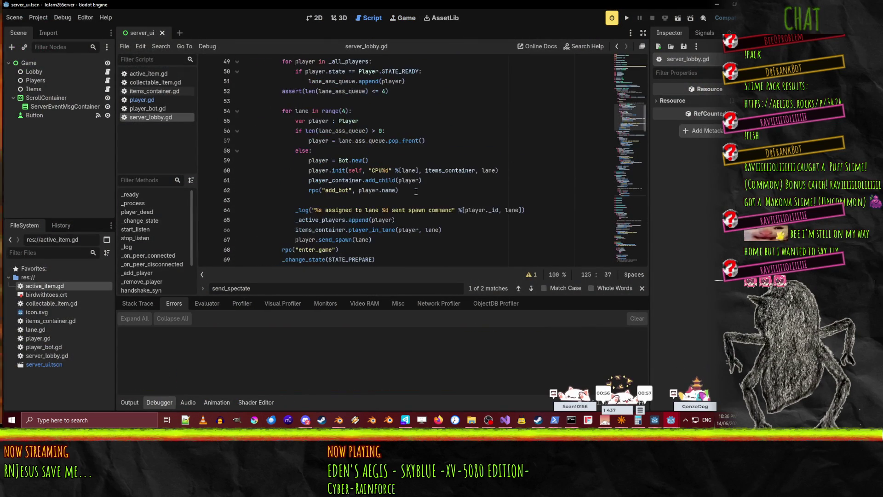
{"action": "scroll", "coordinate": [415, 191], "scroll_direction": "down", "scroll_amount": 13}
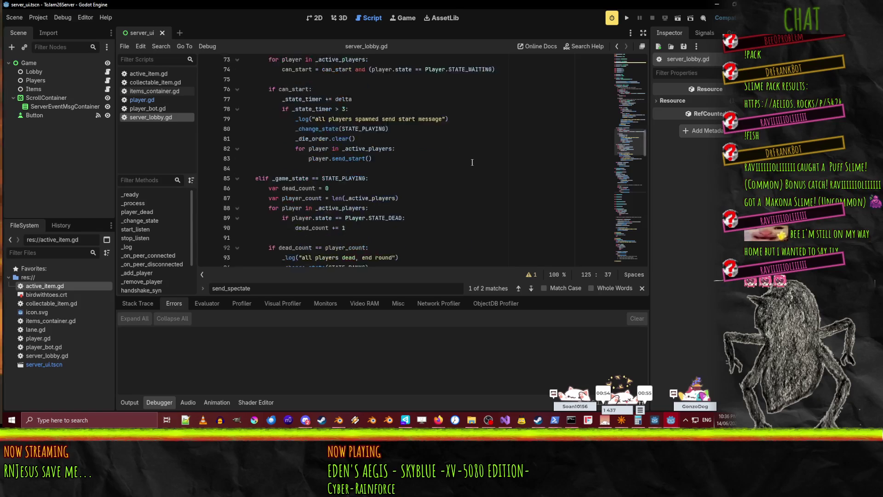
{"action": "scroll", "coordinate": [472, 162], "scroll_direction": "up", "scroll_amount": 2}
- Search for 'and false' and begin a _log("send player ", …) line above send_to_lobby
{"action": "left_click", "coordinate": [479, 159]}
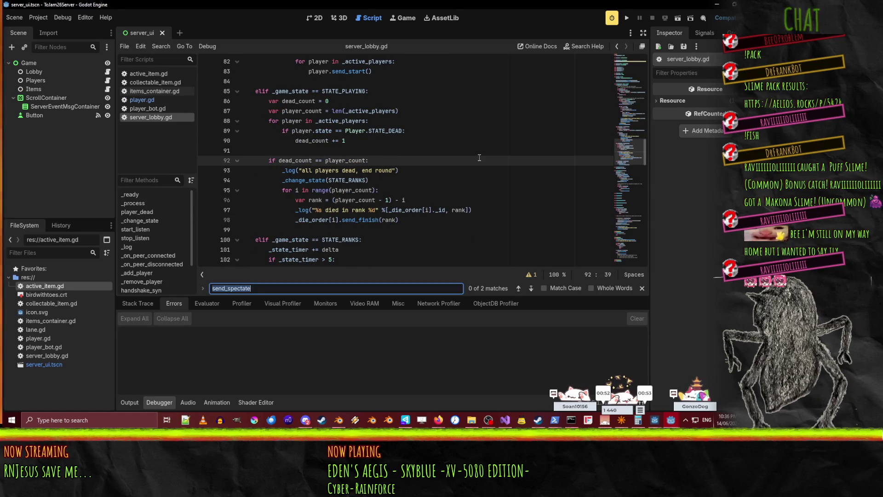
{"action": "type", "text": "and false"}
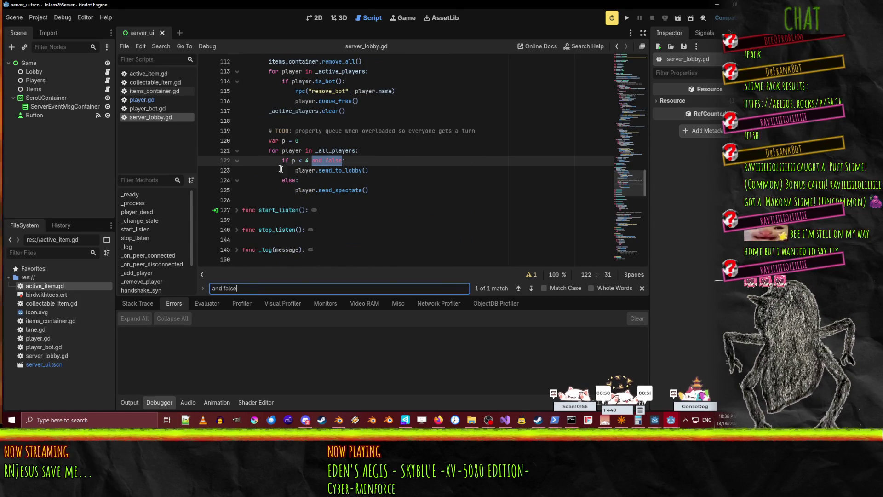
{"action": "double_click", "coordinate": [341, 190]}
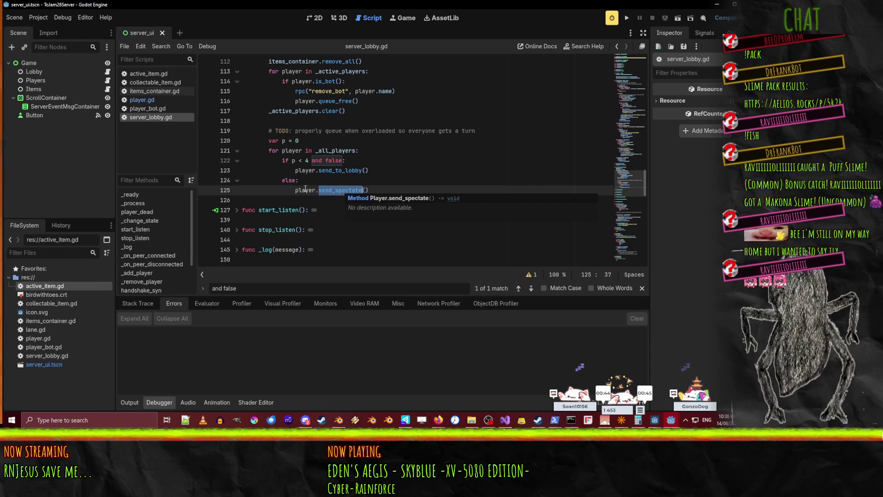
{"action": "scroll", "coordinate": [337, 196], "scroll_direction": "up", "scroll_amount": 1}
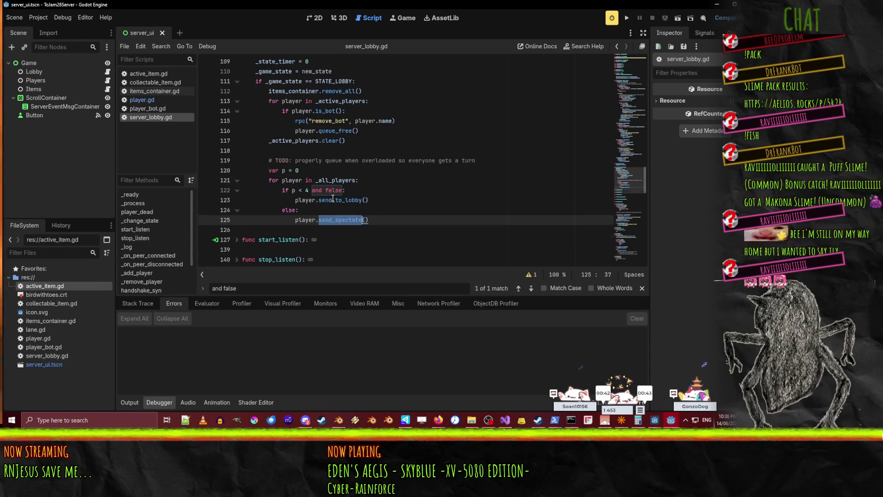
{"action": "left_click", "coordinate": [380, 192]}
{"action": "scroll", "coordinate": [460, 207], "scroll_direction": "up", "scroll_amount": 1}
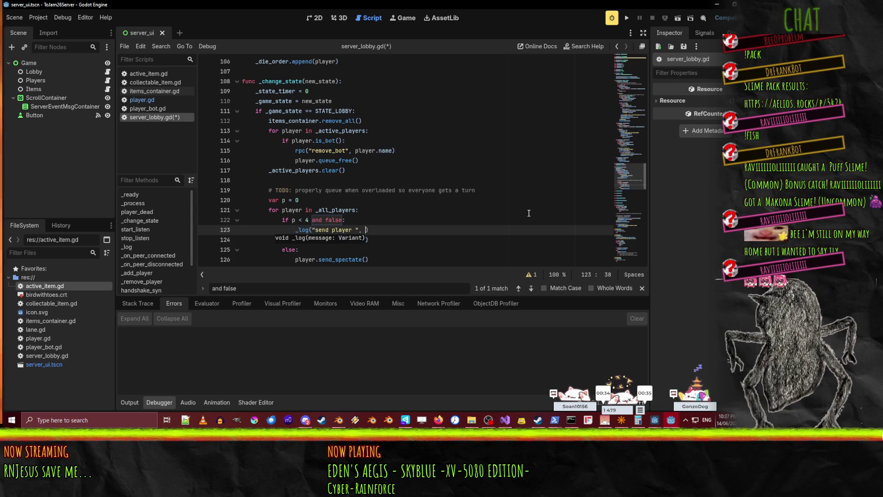
- Finish the _log line with % [player._id] and copy it above send_spectate
{"action": "key", "text": "BackSpace"}
{"action": "key", "text": "BackSpace"}
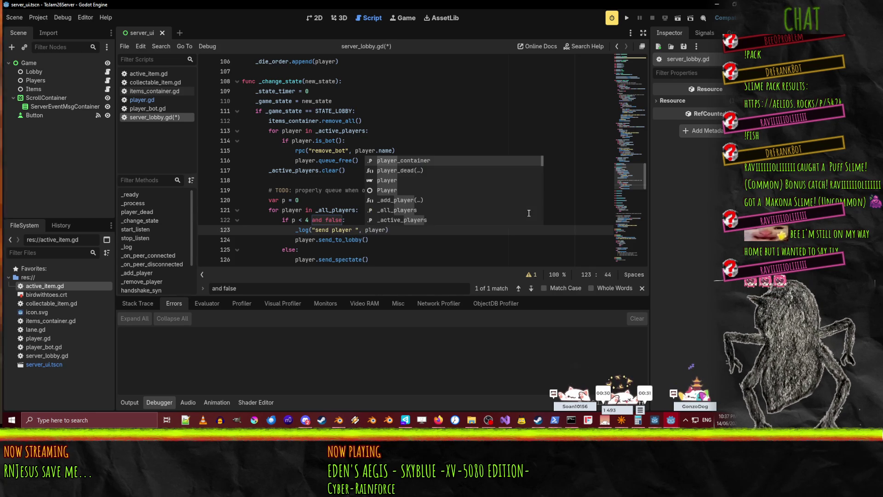
{"action": "key", "text": "BackSpace"}
{"action": "key", "text": "BackSpace"}
{"action": "key", "text": "BackSpace"}
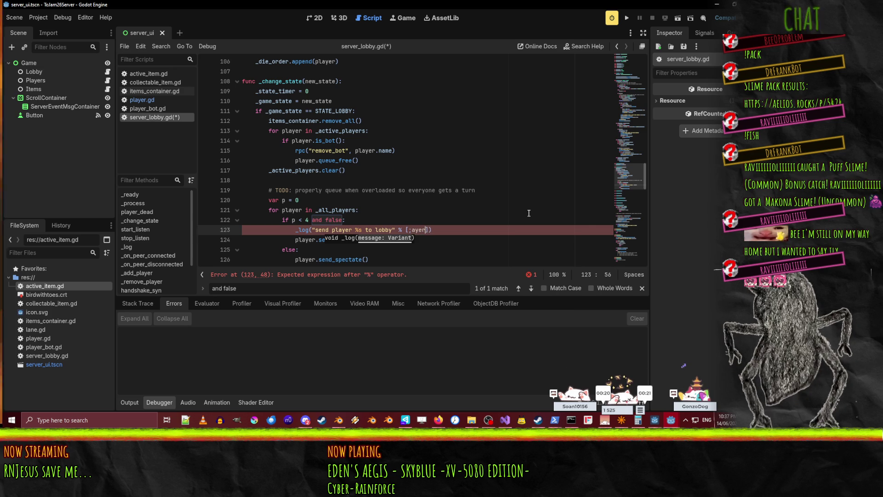
{"action": "key", "text": "BackSpace"}
{"action": "key", "text": "BackSpace"}
{"action": "key", "text": "BackSpace"}
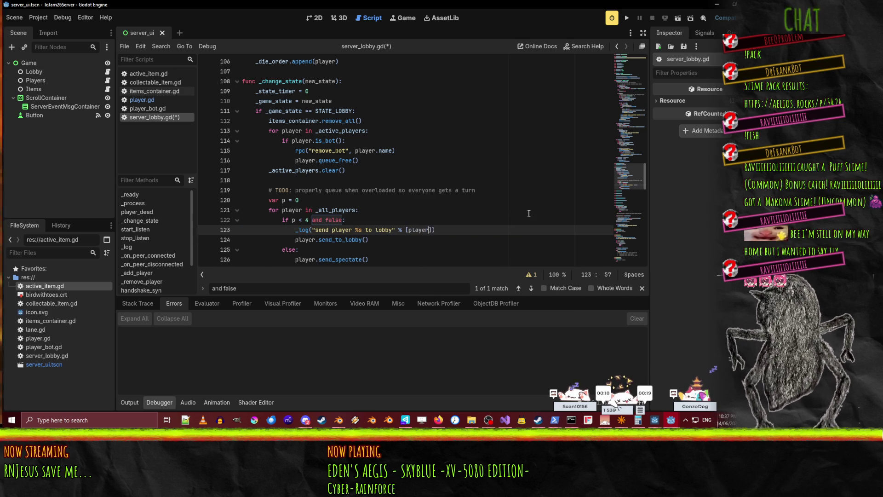
{"action": "type", "text": ".i"}
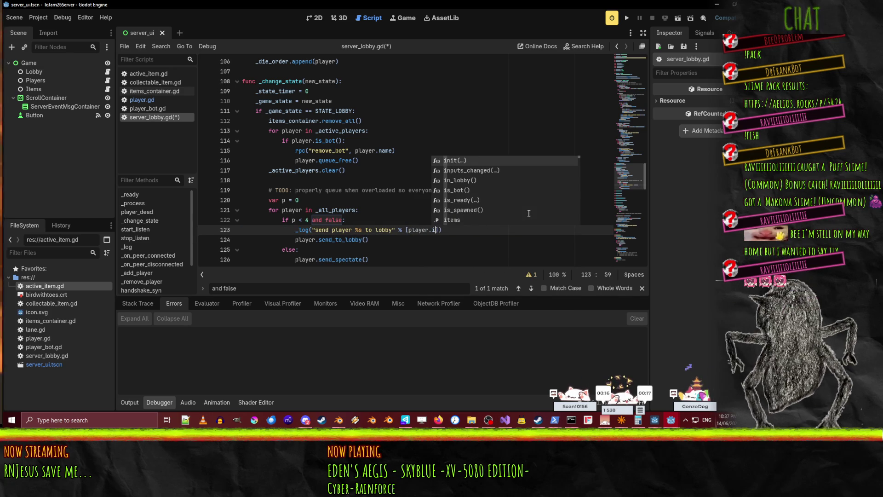
{"action": "type", "text": ")"}
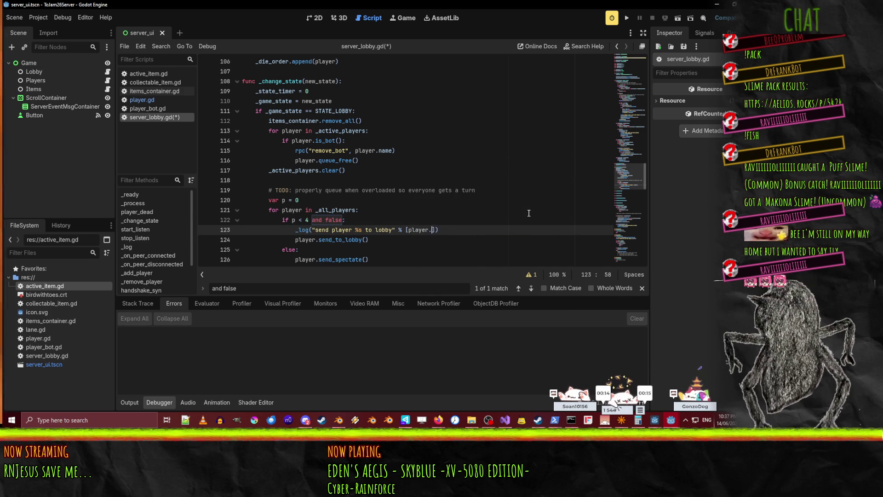
{"action": "key", "text": "Left"}
{"action": "key", "text": "Left"}
{"action": "key", "text": "Left"}
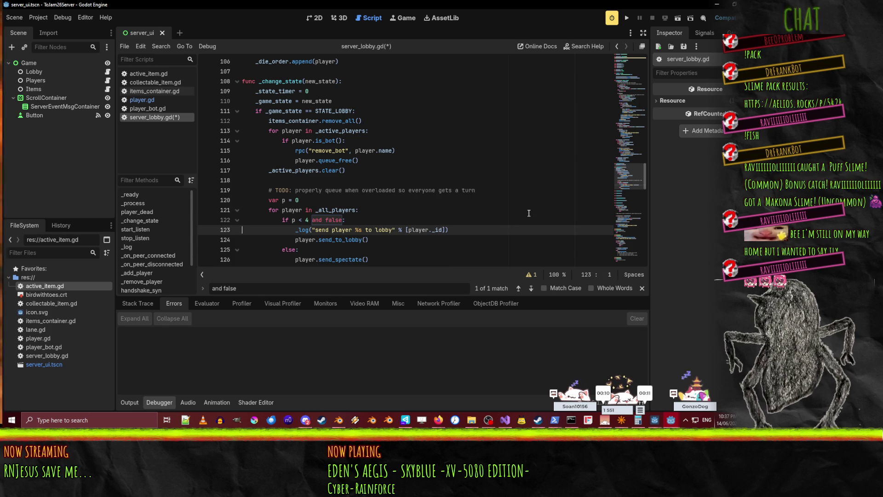
{"action": "key", "text": "ctrl+c"}
{"action": "key", "text": "Down"}
{"action": "key", "text": "Down"}
{"action": "key", "text": "Down"}
{"action": "key", "text": "ctrl+v"}
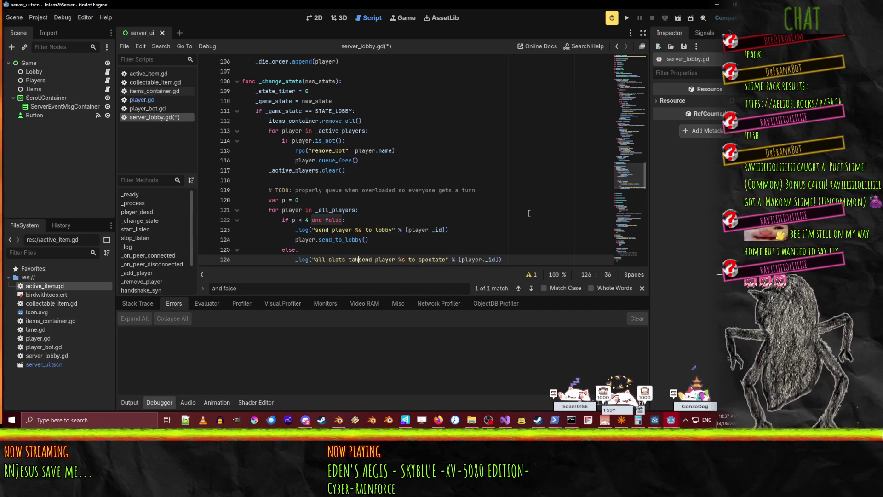
- Reword the two messages to 'slot available' and 'all slots taken', save, and relaunch the server
{"action": "left_click", "coordinate": [315, 230]}
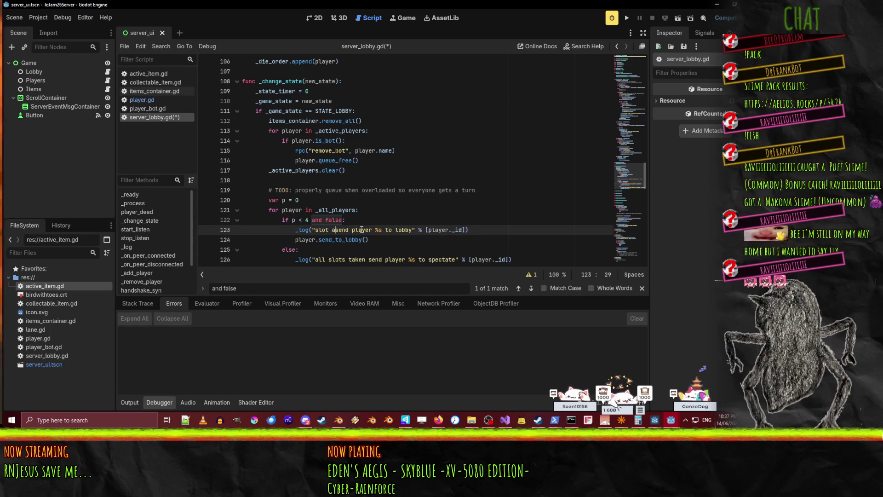
{"action": "type", "text": "vailable -"}
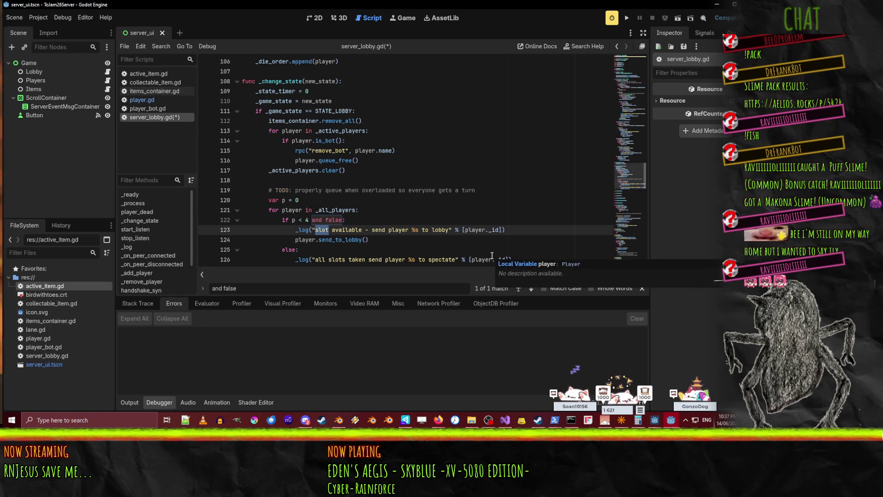
{"action": "left_click", "coordinate": [366, 259]}
{"action": "type", "text": "-"}
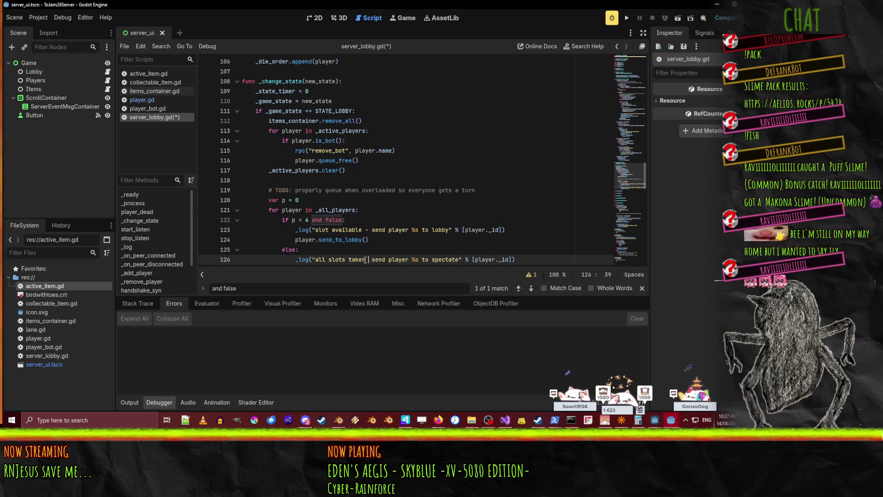
{"action": "key", "text": "ctrl+s"}
{"action": "scroll", "coordinate": [365, 259], "scroll_direction": "down", "scroll_amount": 2}
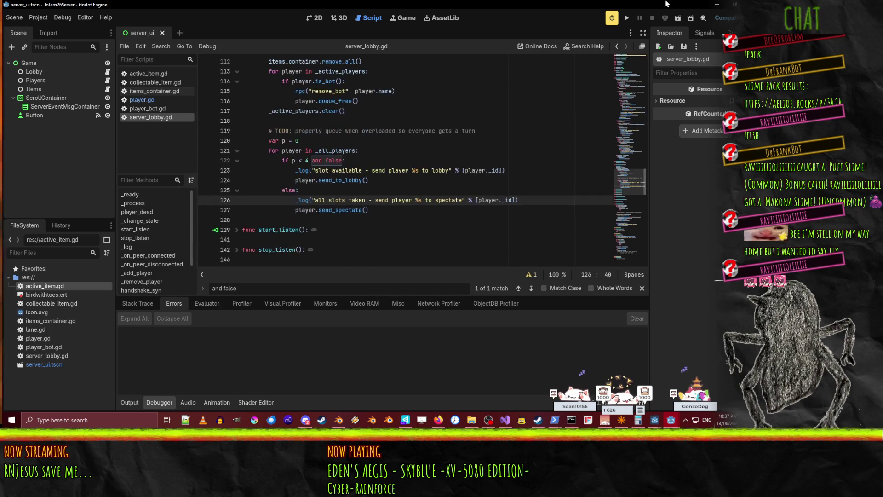
{"action": "left_click", "coordinate": [627, 21]}
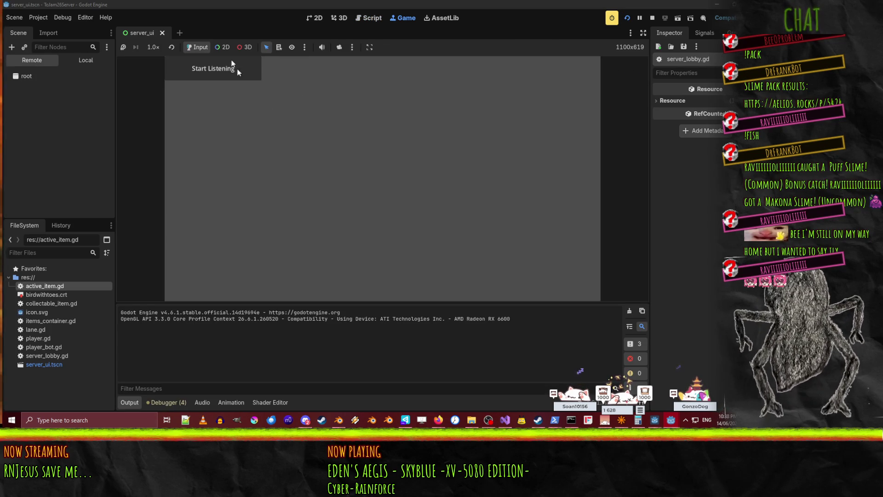
- Start the server listening, run the client, join the game, then stop the client
{"action": "left_click", "coordinate": [224, 74]}
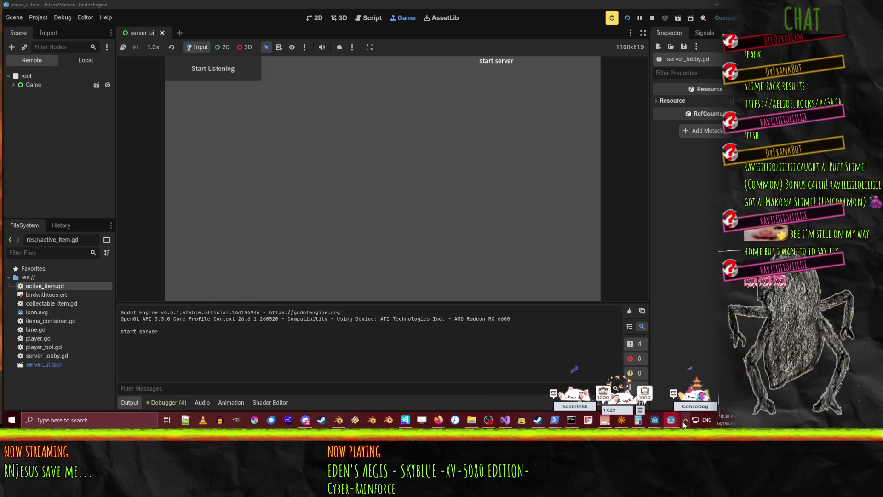
{"action": "mouse_move", "coordinate": [676, 411]}
{"action": "left_click", "coordinate": [638, 377]}
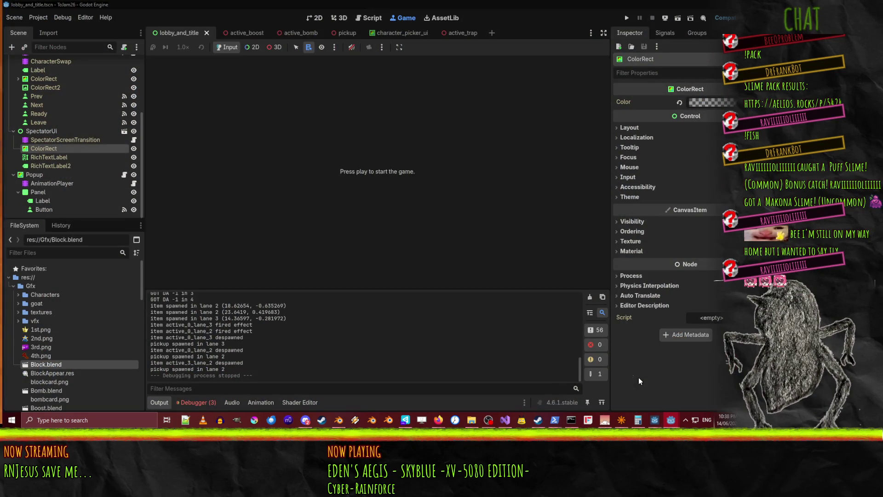
{"action": "left_click", "coordinate": [623, 14]}
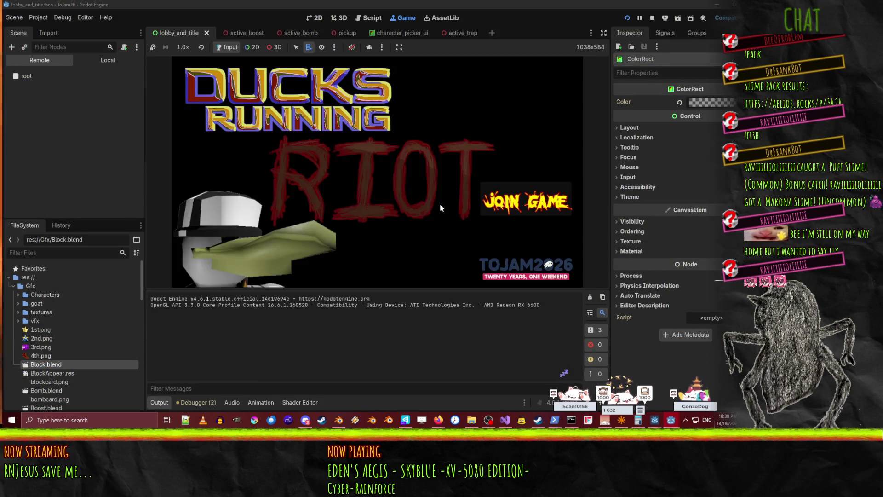
{"action": "left_click", "coordinate": [525, 201]}
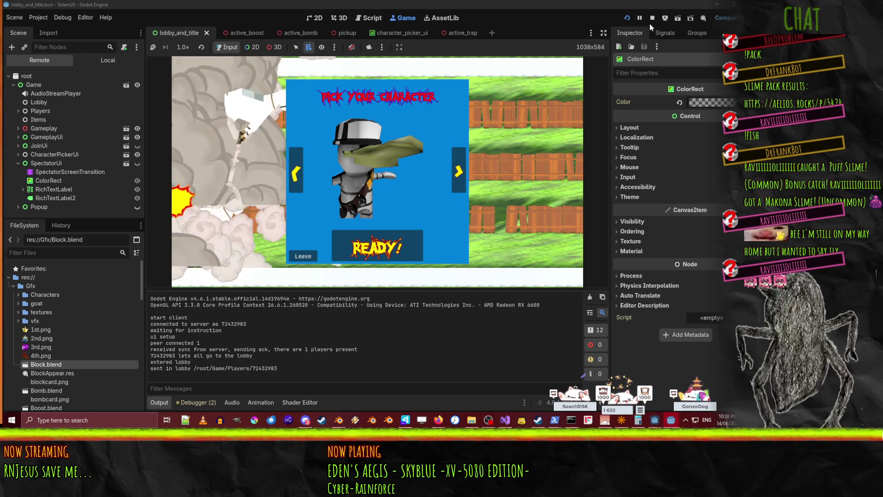
{"action": "key", "text": "F8"}
- Check the server log for the player's lobby join, then stop the server run
{"action": "mouse_move", "coordinate": [654, 420]}
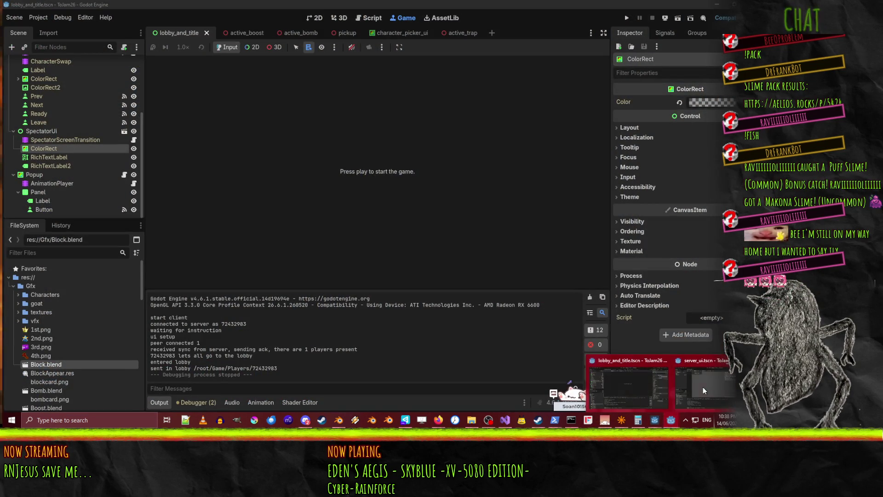
{"action": "left_click", "coordinate": [704, 390]}
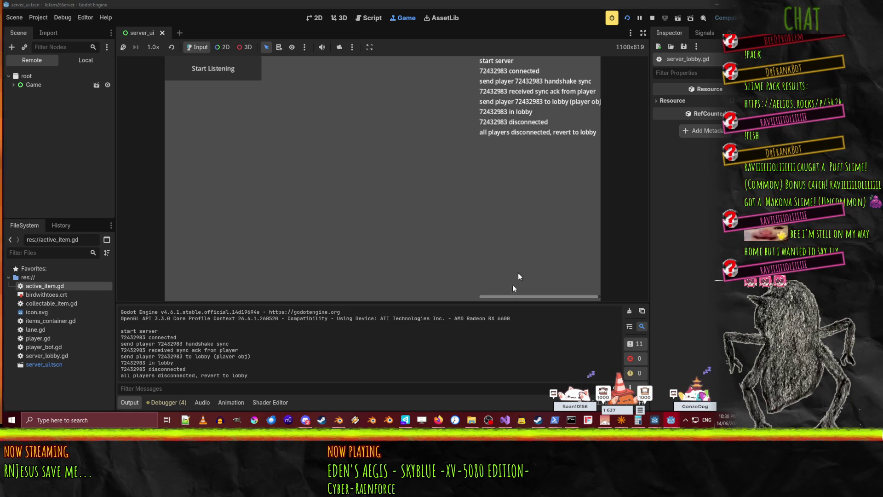
{"action": "left_click_drag", "start_coordinate": [521, 296], "coordinate": [550, 296]}
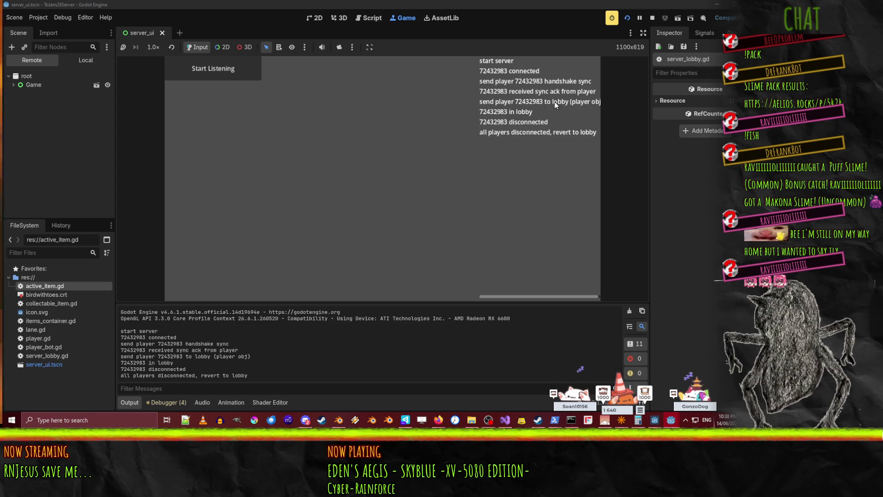
{"action": "left_click", "coordinate": [652, 21]}
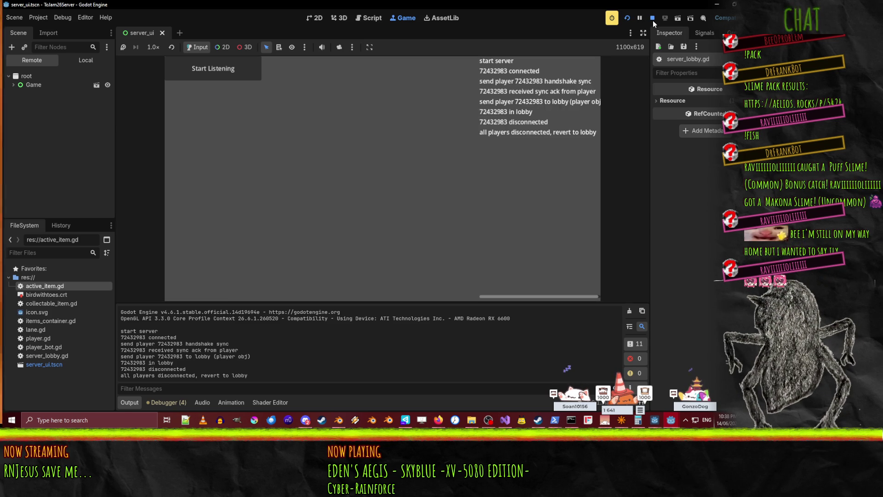
{"action": "left_click", "coordinate": [505, 140]}
- Find the send_to_lobby call in handshake_ack after the STATE_LOBBY check
{"action": "scroll", "coordinate": [508, 209], "scroll_direction": "up", "scroll_amount": 3}
{"action": "key", "text": "ctrl+f"}
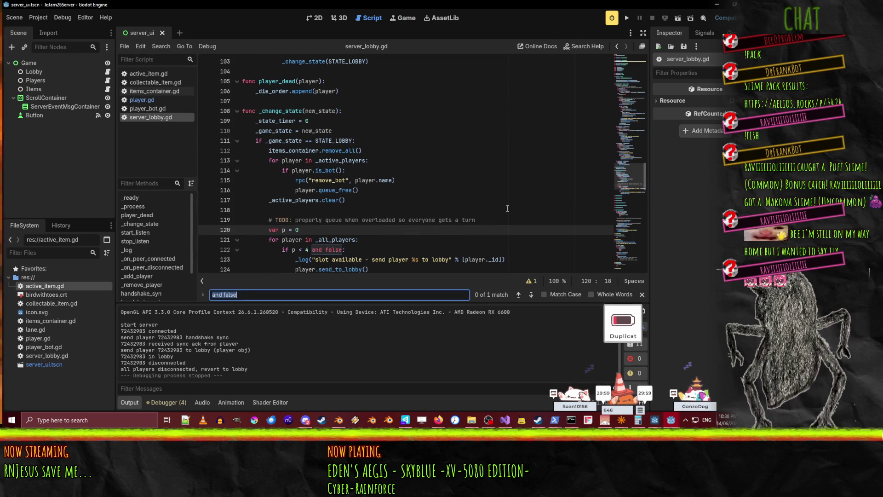
{"action": "type", "text": "send"}
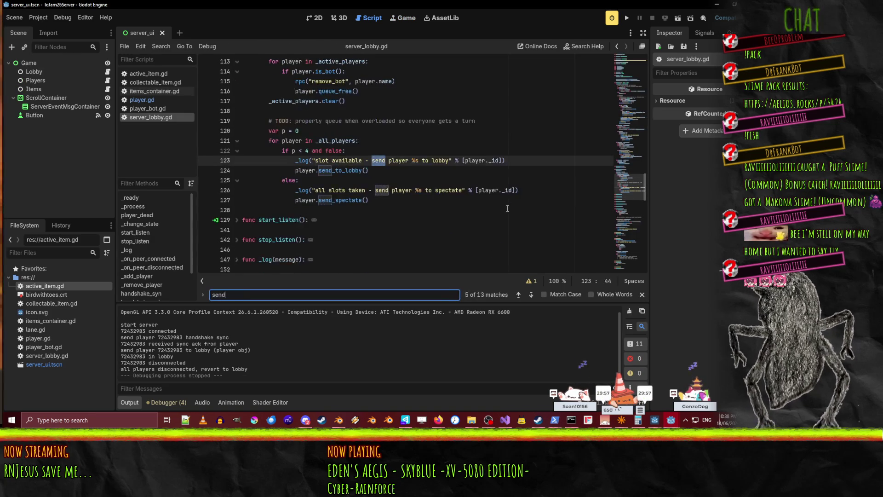
{"action": "type", "text": "_to_lobby"}
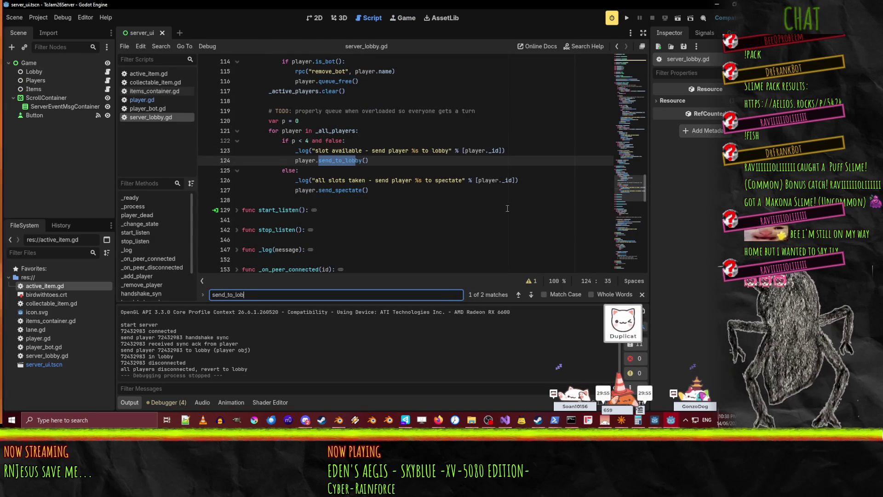
{"action": "key", "text": "Return"}
{"action": "scroll", "coordinate": [469, 206], "scroll_direction": "up", "scroll_amount": 2}
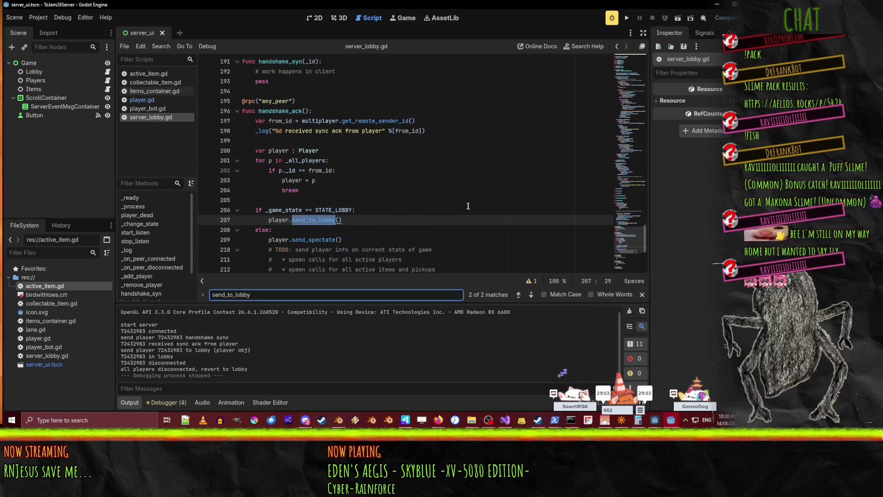
{"action": "scroll", "coordinate": [382, 224], "scroll_direction": "up", "scroll_amount": 1}
{"action": "scroll", "coordinate": [227, 181], "scroll_direction": "down", "scroll_amount": 2}
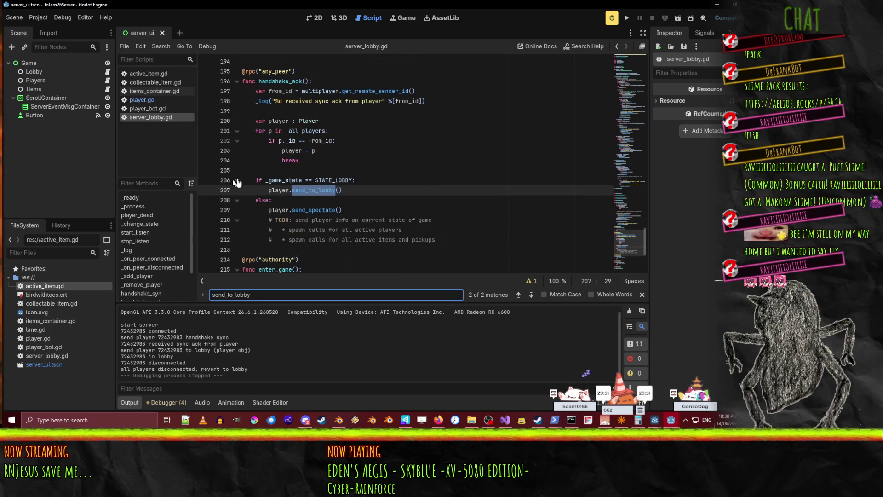
{"action": "scroll", "coordinate": [355, 198], "scroll_direction": "up", "scroll_amount": 1}
{"action": "scroll", "coordinate": [355, 198], "scroll_direction": "down", "scroll_amount": 1}
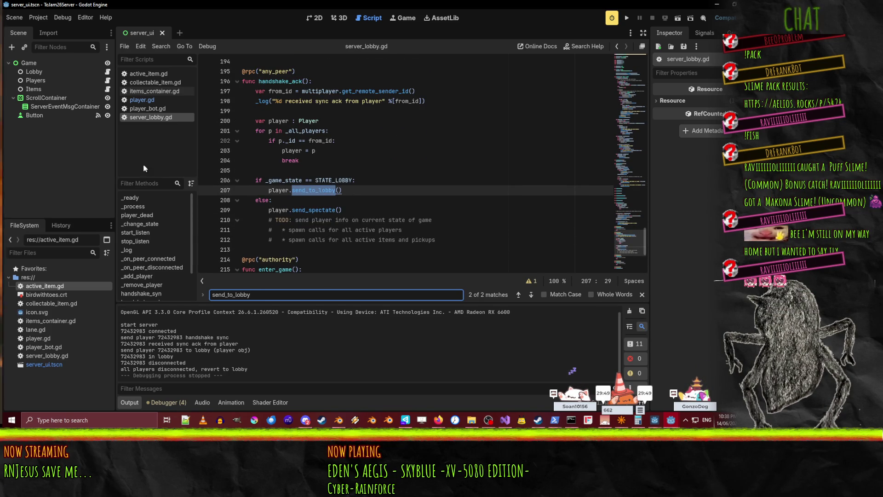
{"action": "left_click", "coordinate": [368, 180]}
{"action": "scroll", "coordinate": [460, 211], "scroll_direction": "up", "scroll_amount": 1}
- Put send_to_lobby under 'if false:' and add an 'else:' branch calling player.send_spectate()
{"action": "key", "text": "Return"}
{"action": "type", "text": "if false:"}
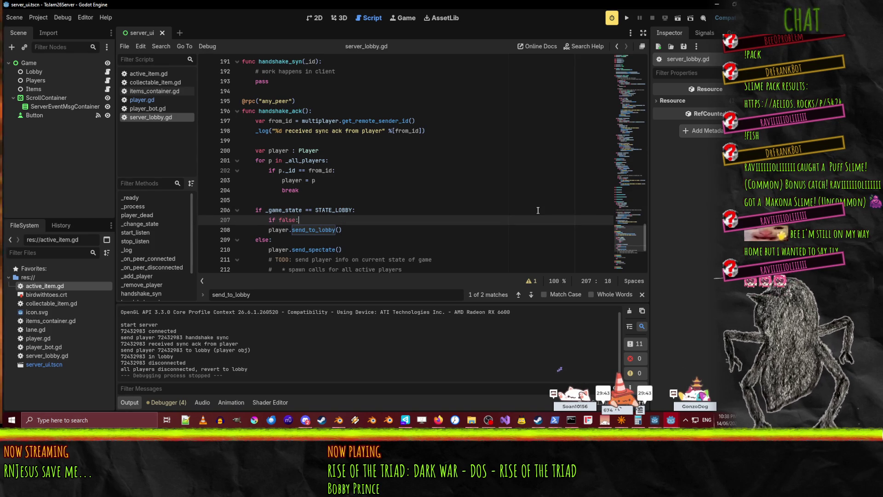
{"action": "key", "text": "Down"}
{"action": "key", "text": "Home"}
{"action": "key", "text": "Tab"}
{"action": "key", "text": "End"}
{"action": "key", "text": "Return"}
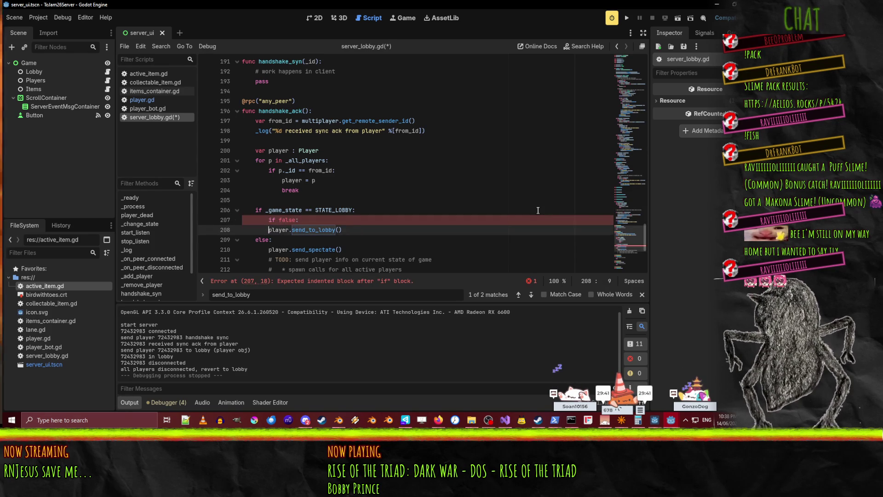
{"action": "type", "text": "else:"}
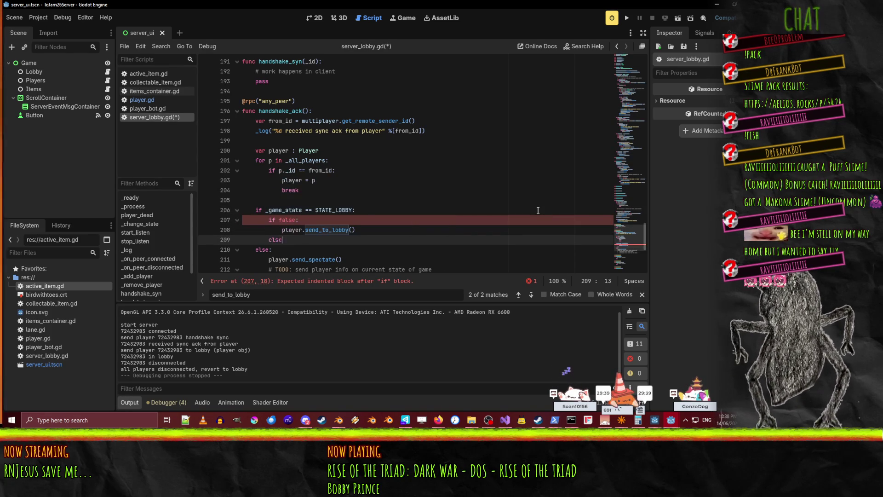
{"action": "key", "text": "Return"}
{"action": "type", "text": "player.sen"}
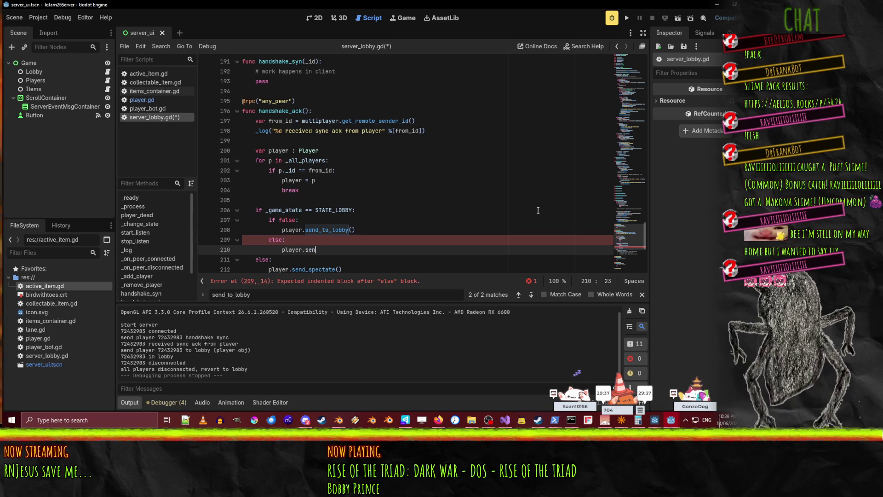
{"action": "type", "text": "d_spe"}
{"action": "key", "text": "Return"}
{"action": "type", "text": "()"}
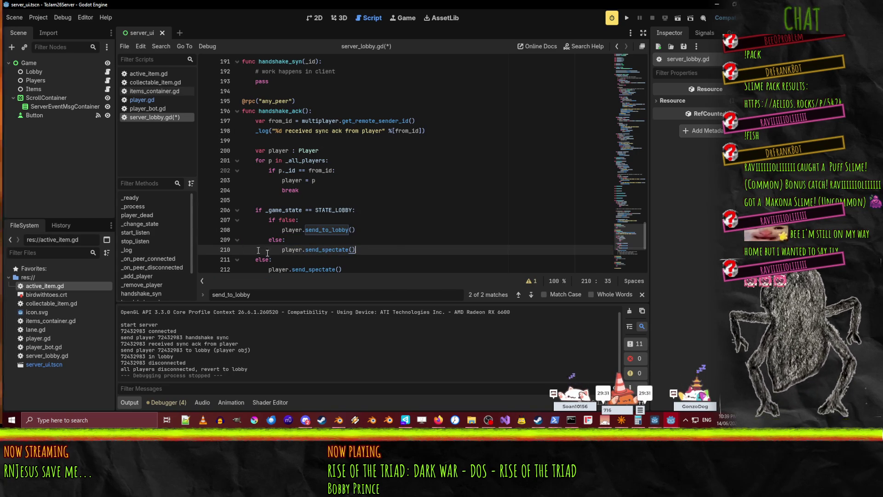
- Paste the 'slot available' log line above send_to_lobby and into the else branch
{"action": "scroll", "coordinate": [369, 235], "scroll_direction": "down", "scroll_amount": 6}
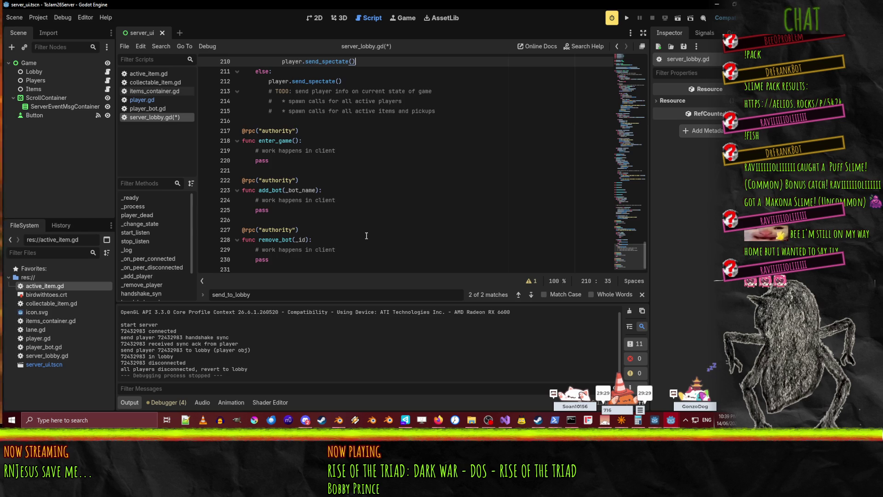
{"action": "scroll", "coordinate": [366, 236], "scroll_direction": "up", "scroll_amount": 11}
{"action": "scroll", "coordinate": [375, 204], "scroll_direction": "up", "scroll_amount": 20}
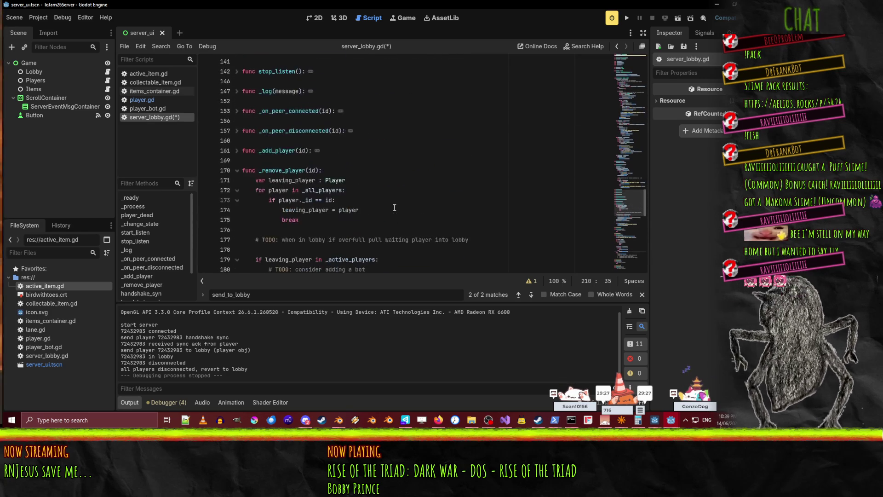
{"action": "left_click", "coordinate": [395, 199]}
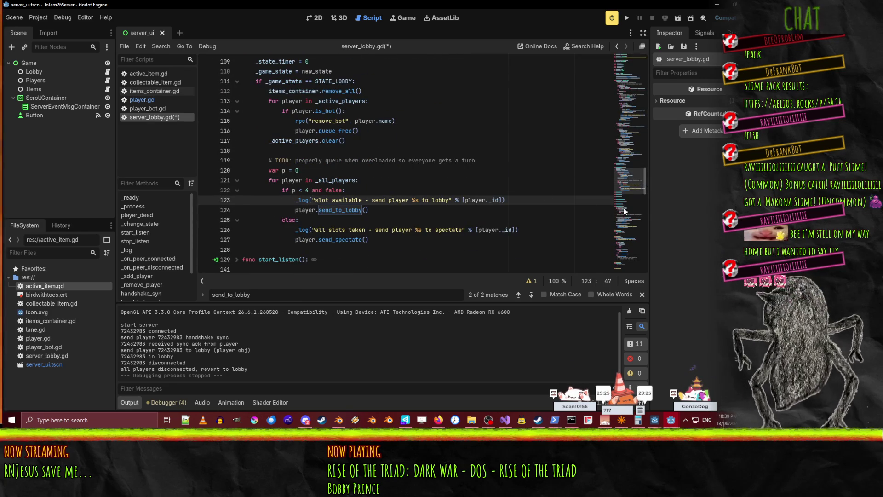
{"action": "scroll", "coordinate": [406, 215], "scroll_direction": "down", "scroll_amount": 20}
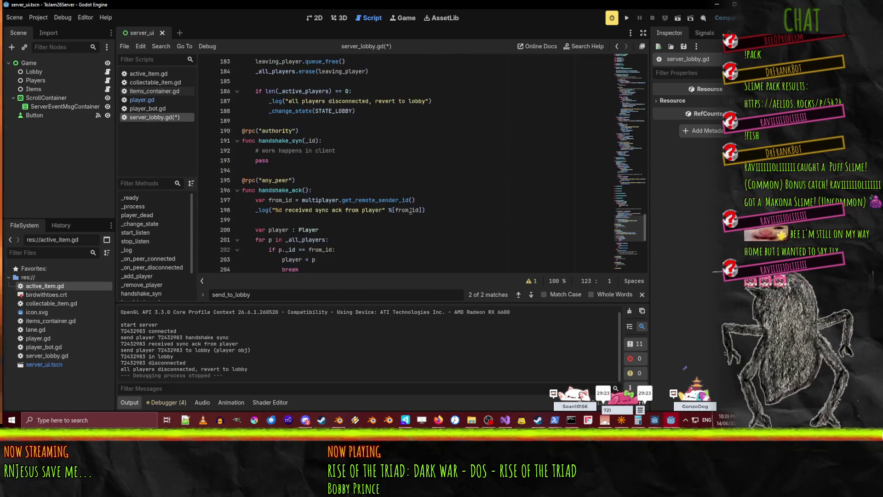
{"action": "scroll", "coordinate": [406, 214], "scroll_direction": "down", "scroll_amount": 2}
{"action": "left_click", "coordinate": [284, 160]}
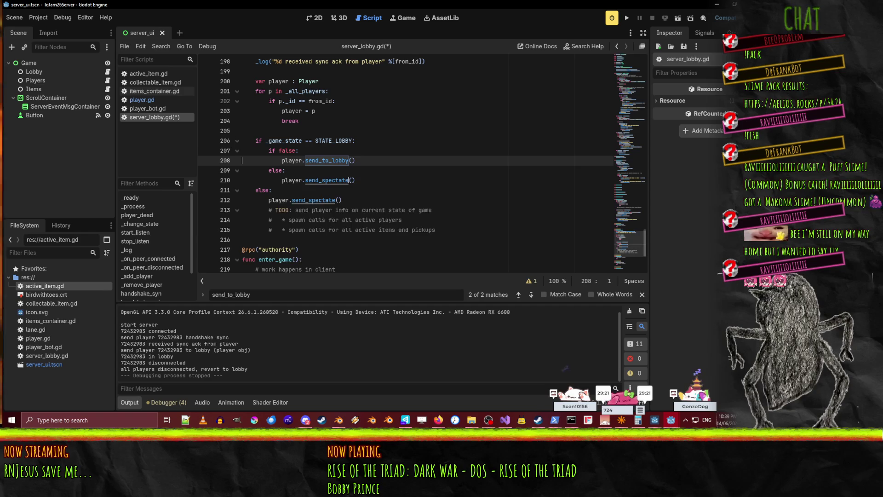
{"action": "type", "text": "_log(\"slot available - send player %s to lobby\" % [player._id])"}
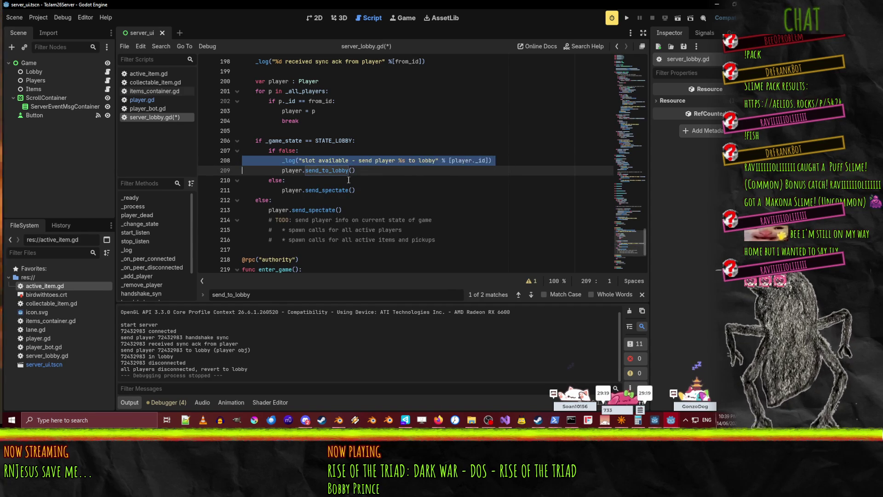
{"action": "key", "text": "Down"}
{"action": "key", "text": "Down"}
{"action": "type", "text": "_log(\"slot available - send player %s to lobby\" % [player._id])"}
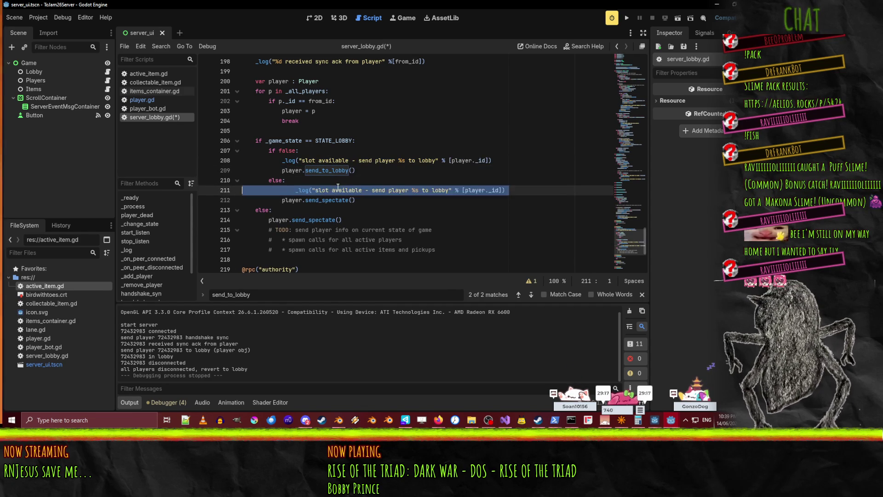
- Change the else-branch message to 'all slots taken … spectate', save, and run the server
{"action": "left_click", "coordinate": [302, 190]}
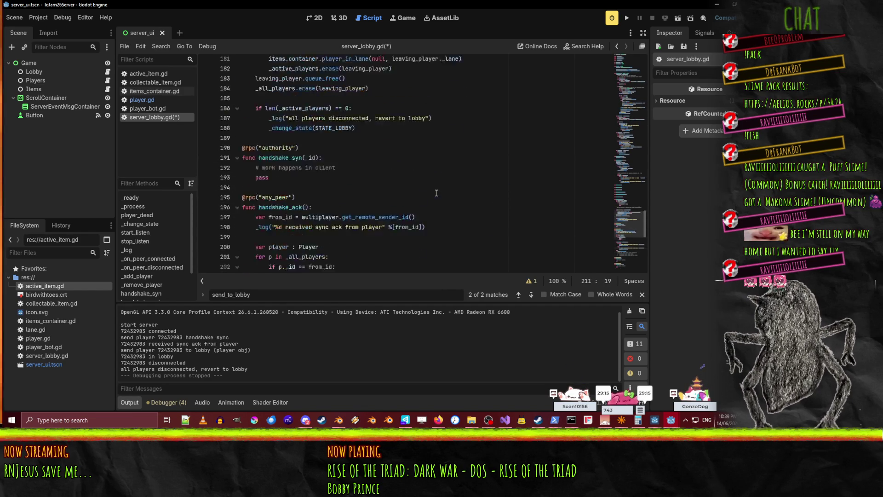
{"action": "scroll", "coordinate": [485, 199], "scroll_direction": "up", "scroll_amount": 15}
{"action": "scroll", "coordinate": [485, 199], "scroll_direction": "up", "scroll_amount": 7}
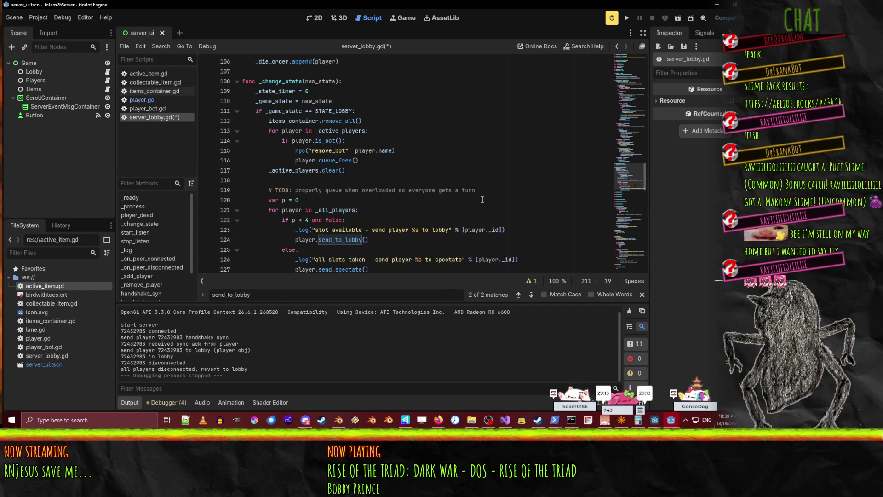
{"action": "type", "text": "_log(\"all slots available - send player %s to lobby\" % [player._id"}
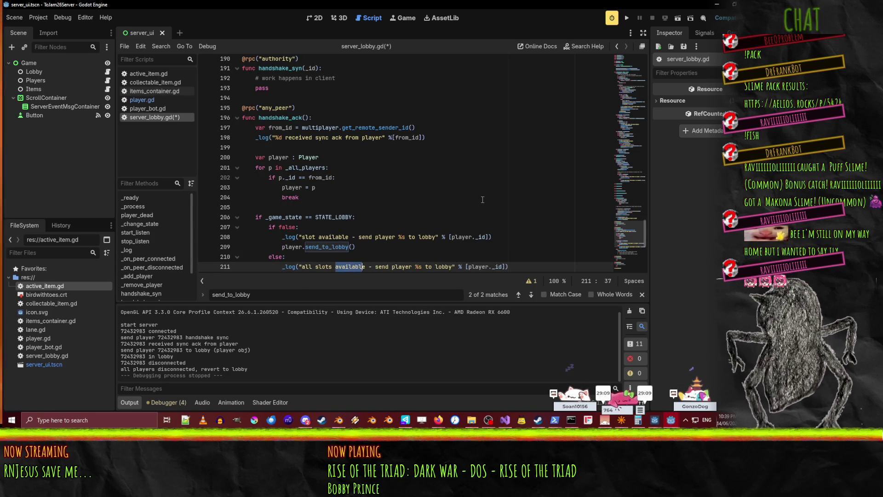
{"action": "type", "text": "ts taken"}
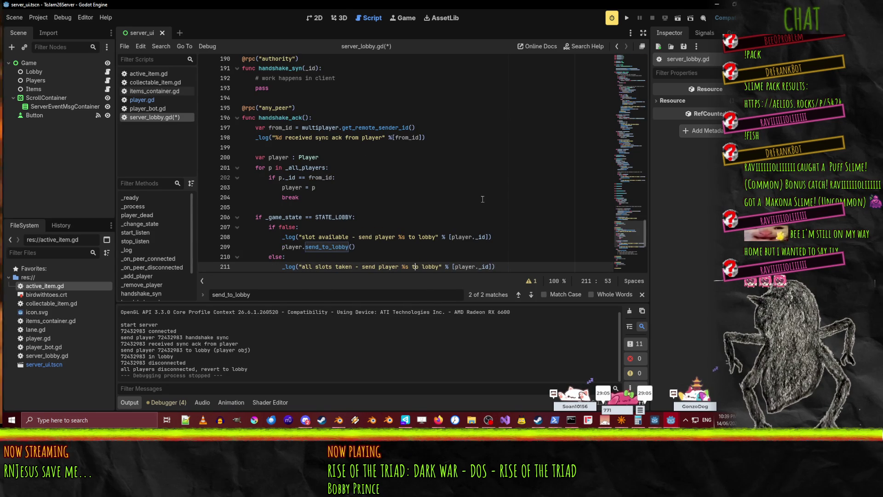
{"action": "scroll", "coordinate": [482, 198], "scroll_direction": "up", "scroll_amount": 5}
{"action": "scroll", "coordinate": [480, 198], "scroll_direction": "up", "scroll_amount": 10}
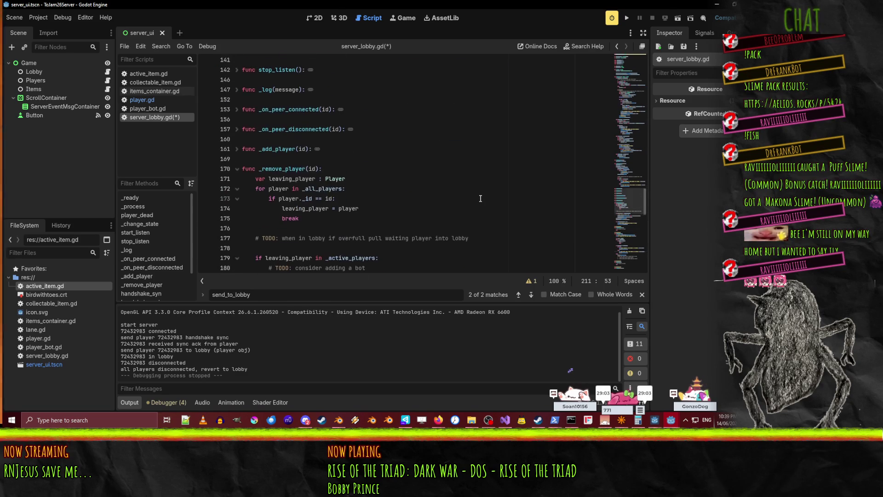
{"action": "key", "text": "Right"}
{"action": "key", "text": "Right"}
{"action": "key", "text": "Right"}
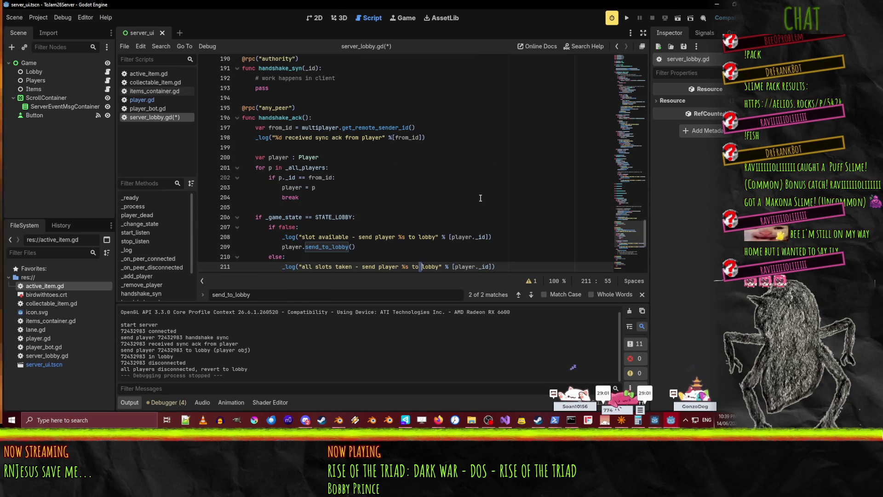
{"action": "key", "text": "BackSpace"}
{"action": "key", "text": "ctrl+Delete"}
{"action": "type", "text": "specta"}
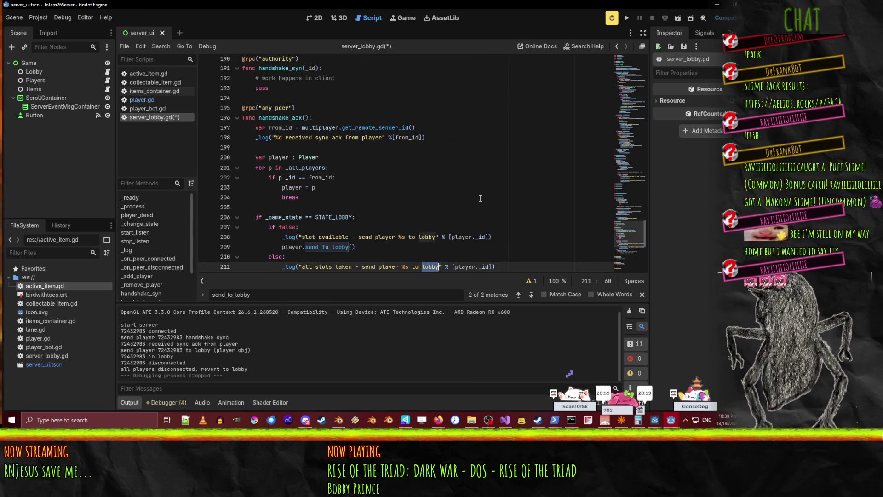
{"action": "type", "text": "te"}
{"action": "key", "text": "ctrl+s"}
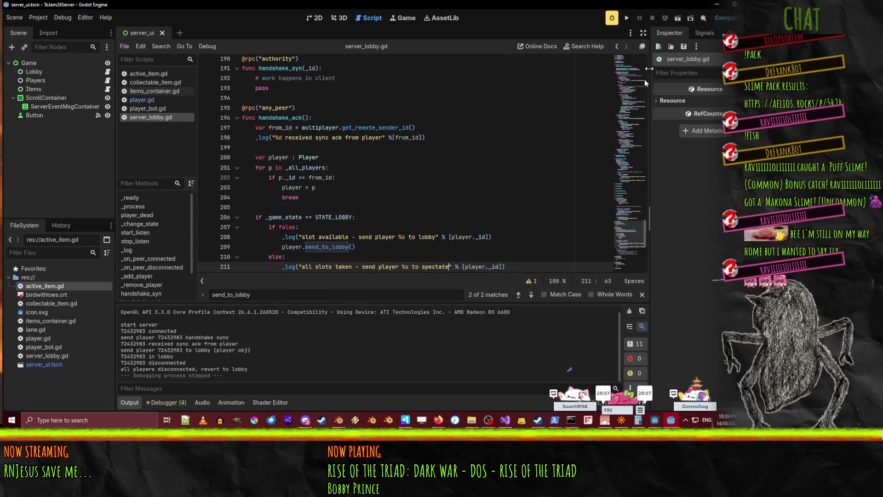
{"action": "scroll", "coordinate": [503, 191], "scroll_direction": "down", "scroll_amount": 4}
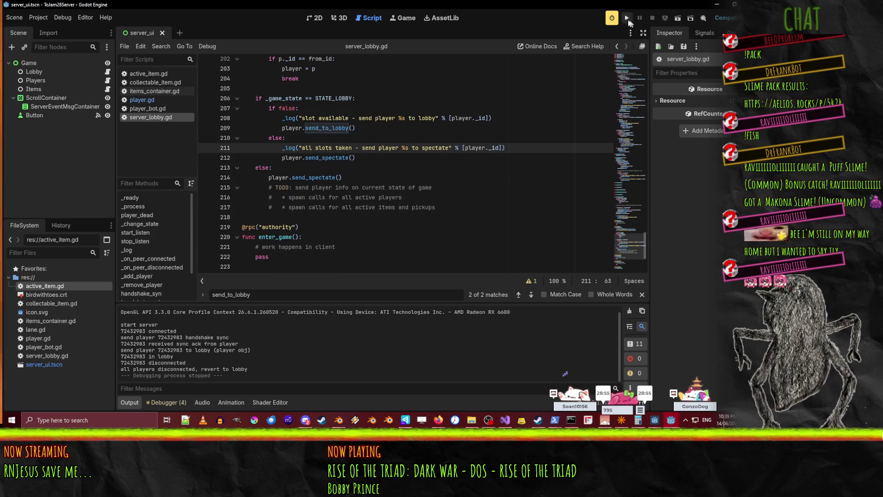
{"action": "key", "text": "F5"}
- Start the server listening and join the game from the client
{"action": "left_click", "coordinate": [216, 70]}
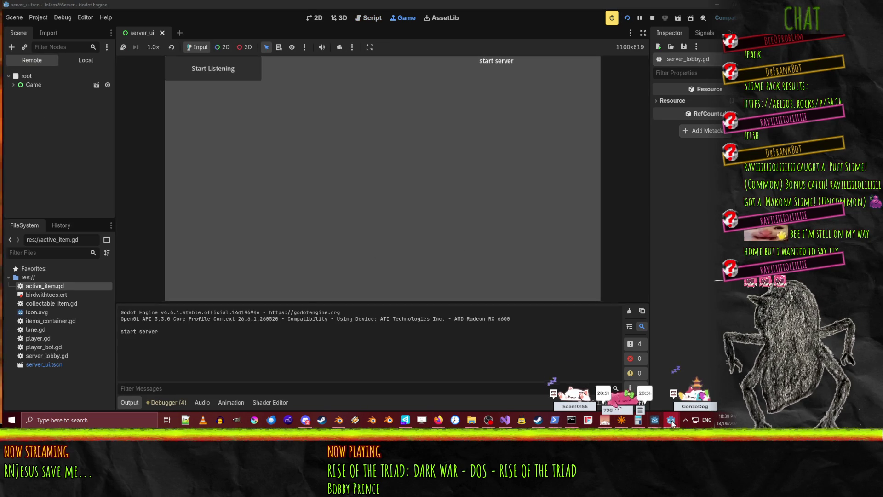
{"action": "mouse_move", "coordinate": [671, 420]}
{"action": "left_click", "coordinate": [619, 382]}
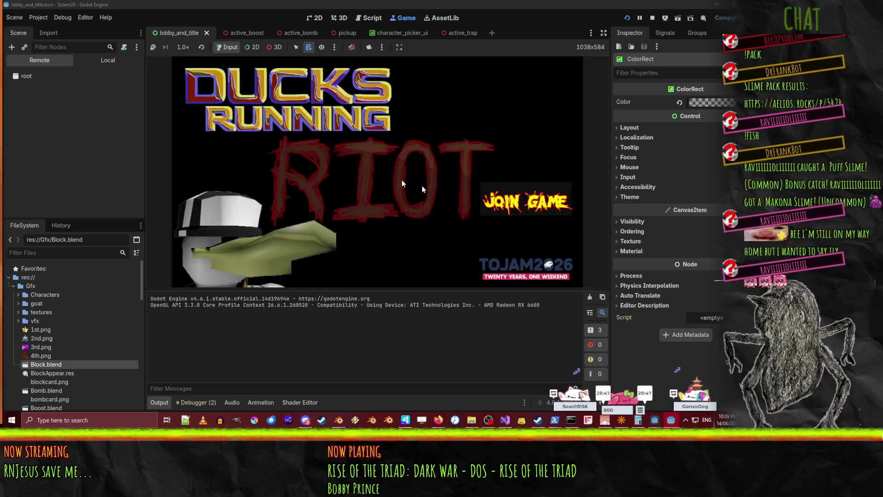
{"action": "left_click", "coordinate": [525, 200]}
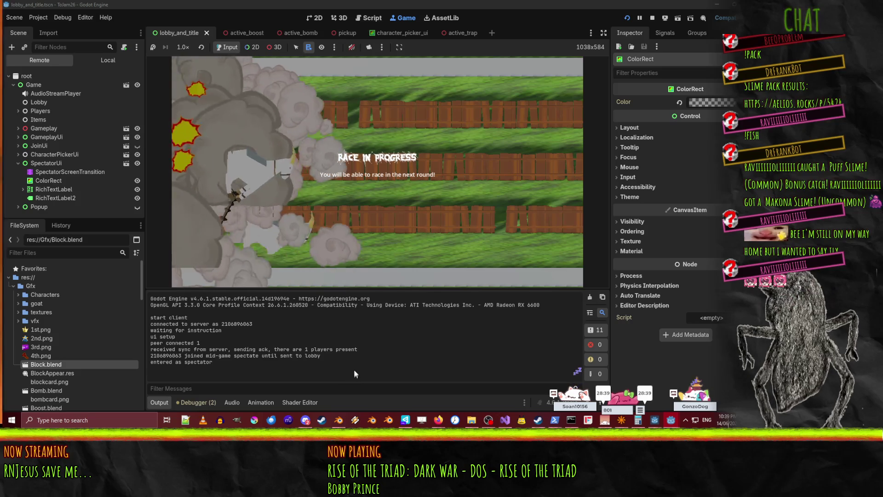
- Stop the server, dismiss the client's lost-connection message, stop the client, and return to server_lobby.gd
{"action": "mouse_move", "coordinate": [671, 420]}
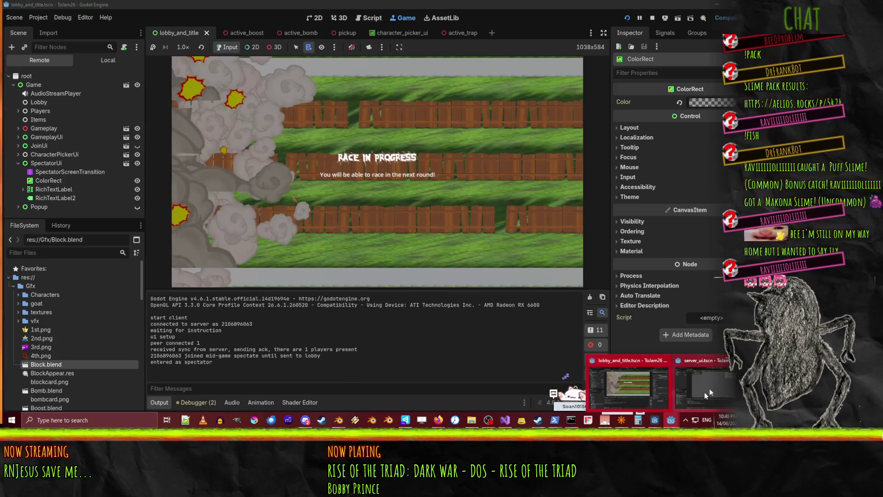
{"action": "left_click", "coordinate": [712, 386]}
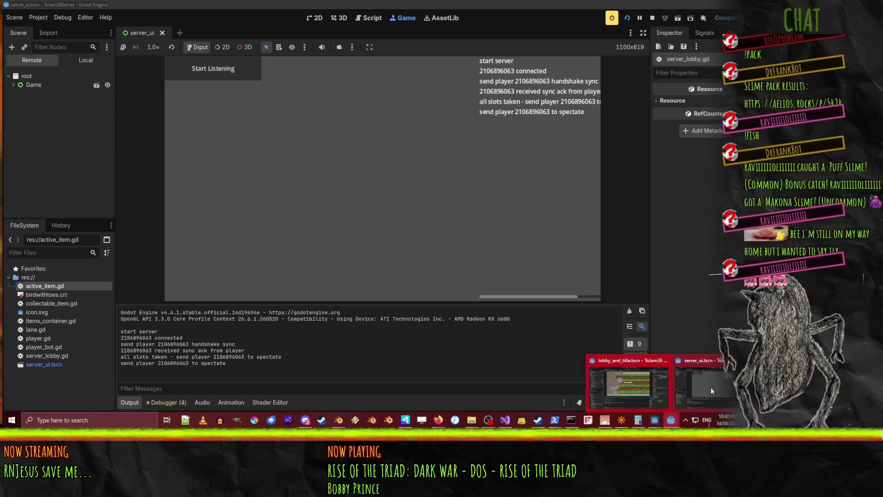
{"action": "left_click", "coordinate": [710, 394]}
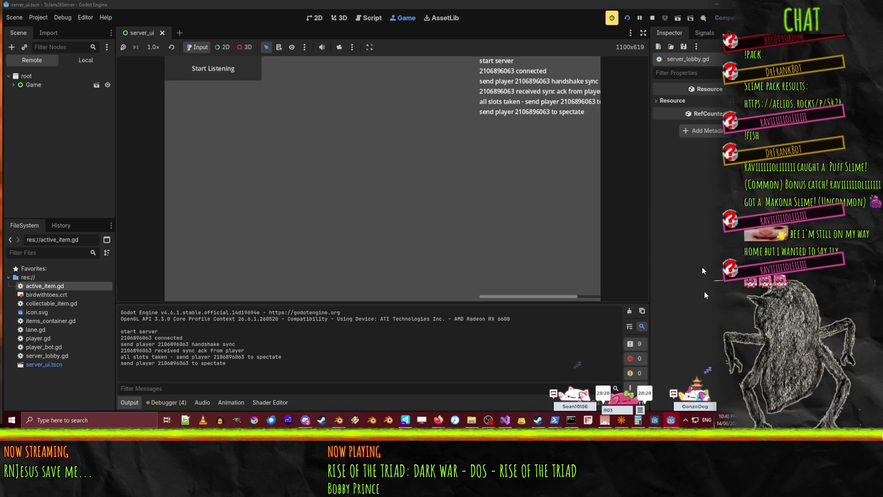
{"action": "left_click", "coordinate": [650, 18]}
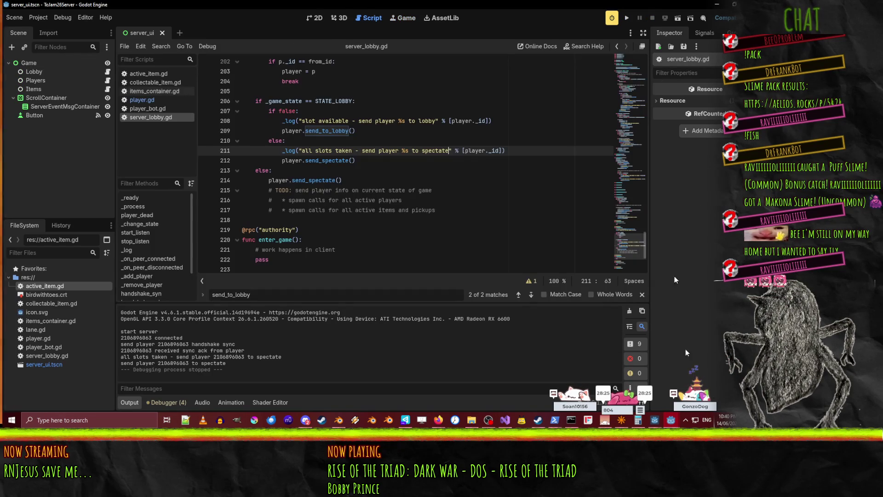
{"action": "mouse_move", "coordinate": [670, 421]}
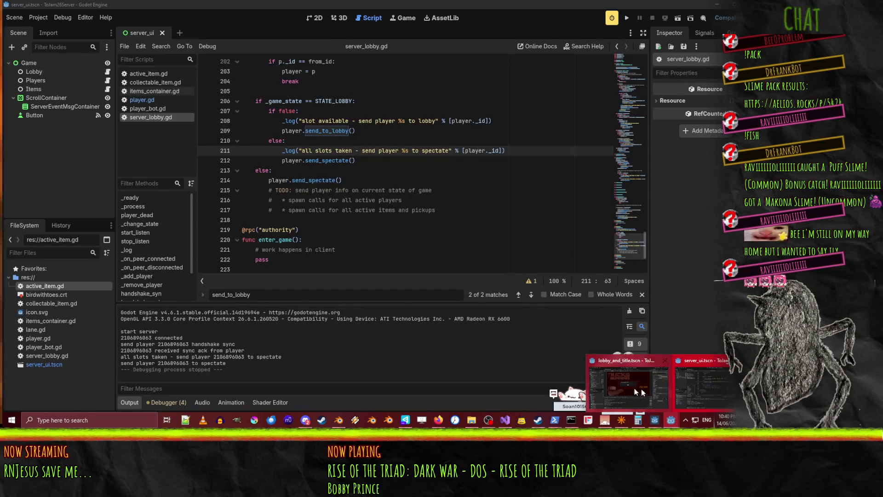
{"action": "left_click", "coordinate": [644, 368]}
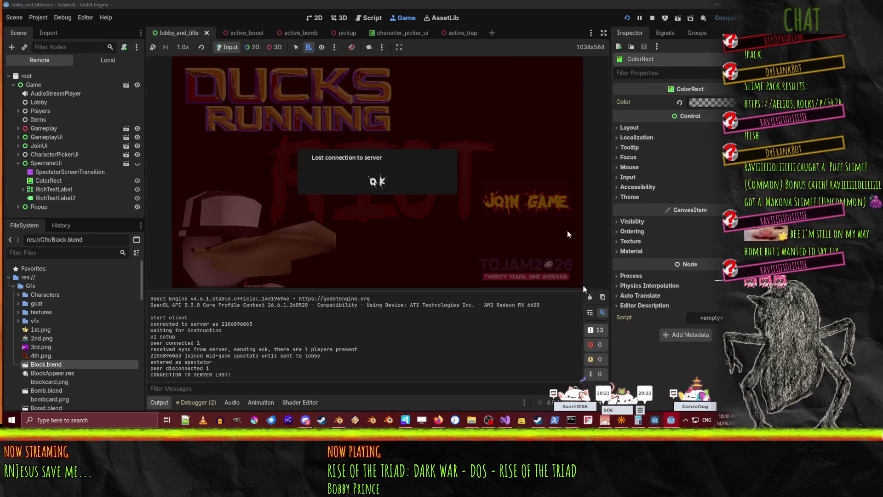
{"action": "left_click", "coordinate": [389, 186]}
{"action": "left_click", "coordinate": [652, 18]}
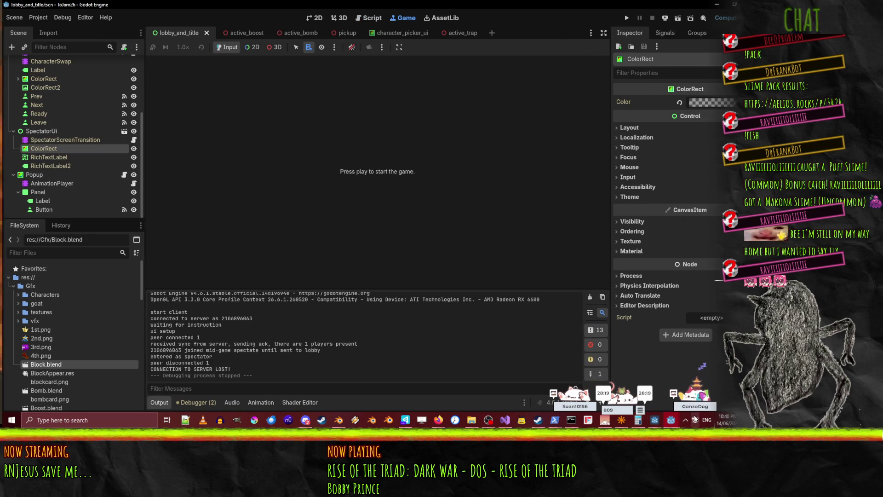
{"action": "mouse_move", "coordinate": [670, 419]}
{"action": "left_click", "coordinate": [730, 381]}
{"action": "scroll", "coordinate": [405, 213], "scroll_direction": "up", "scroll_amount": 1}
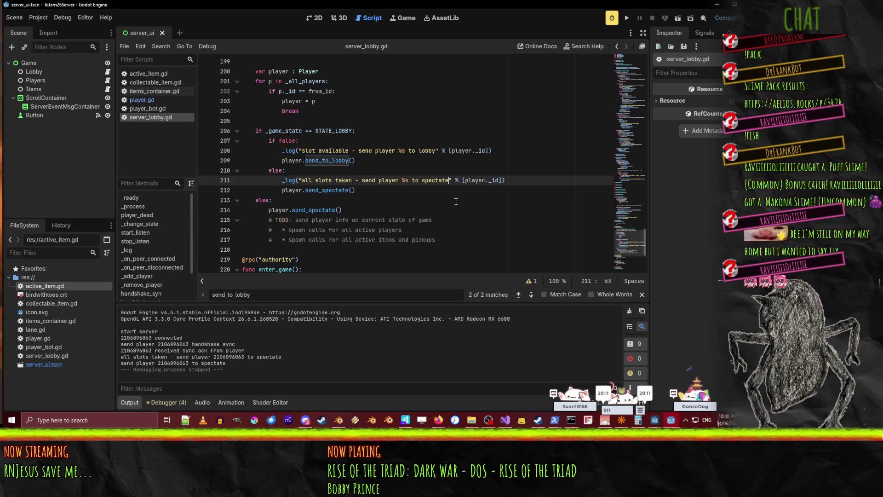
{"action": "scroll", "coordinate": [449, 203], "scroll_direction": "up", "scroll_amount": 6}
{"action": "scroll", "coordinate": [449, 203], "scroll_direction": "up", "scroll_amount": 20}
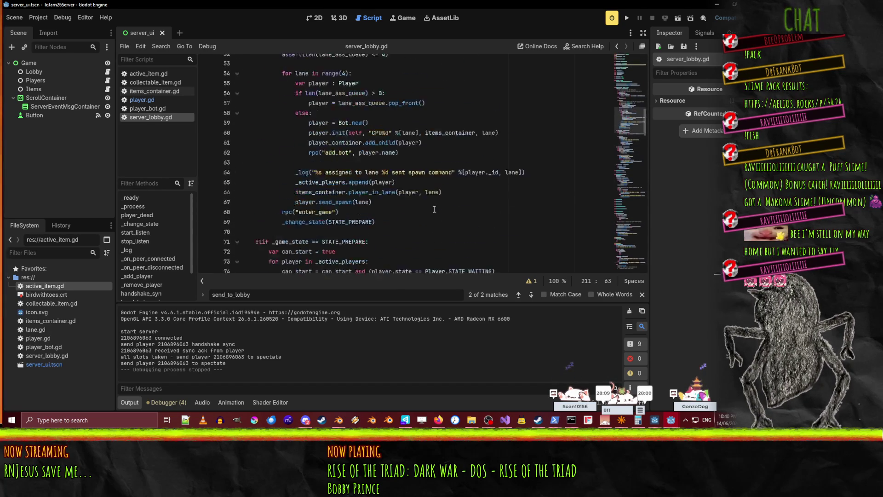
{"action": "scroll", "coordinate": [433, 209], "scroll_direction": "up", "scroll_amount": 2}
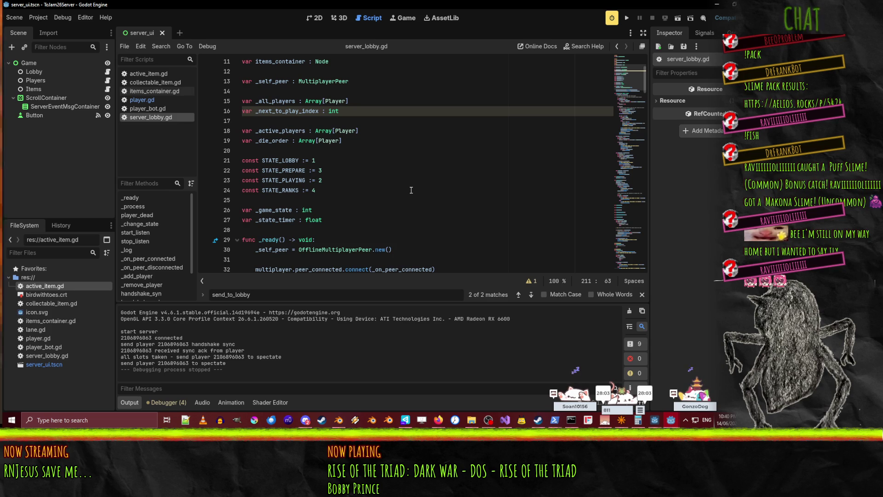
{"action": "scroll", "coordinate": [411, 190], "scroll_direction": "up", "scroll_amount": 2}
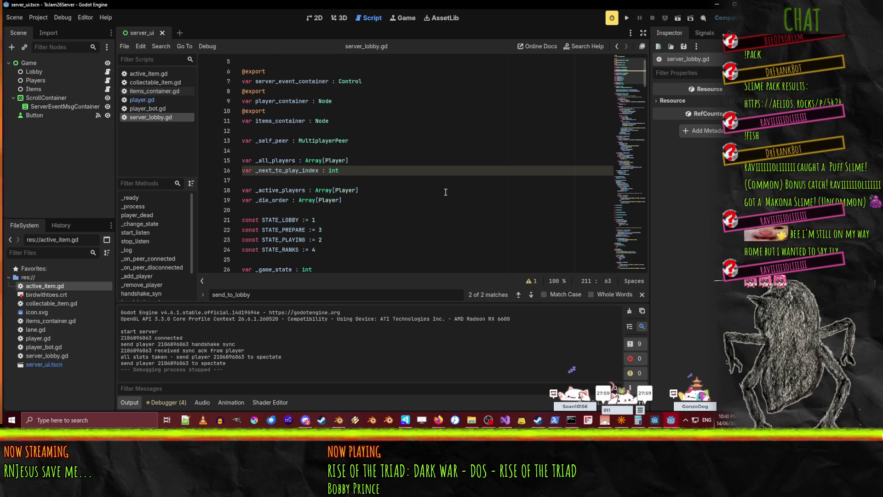
{"action": "scroll", "coordinate": [446, 192], "scroll_direction": "down", "scroll_amount": 3}
{"action": "scroll", "coordinate": [445, 193], "scroll_direction": "up", "scroll_amount": 2}
{"action": "double_click", "coordinate": [281, 140]}
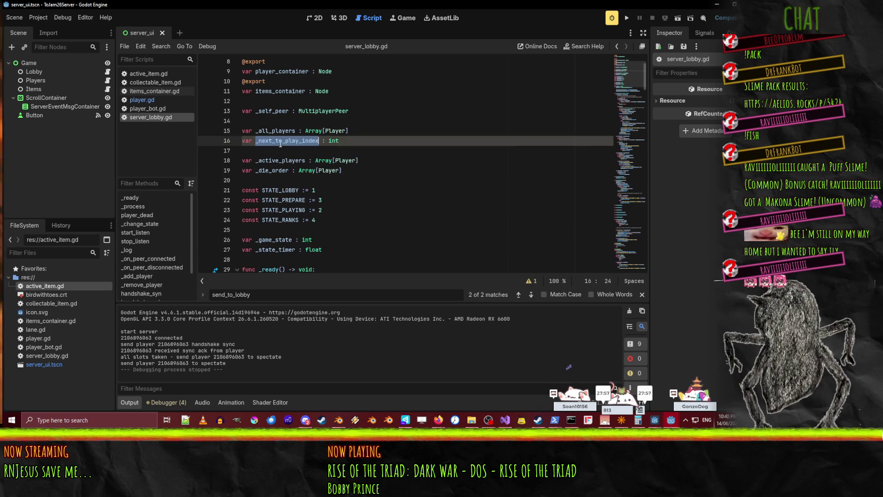
{"action": "scroll", "coordinate": [408, 168], "scroll_direction": "down", "scroll_amount": 7}
{"action": "scroll", "coordinate": [408, 169], "scroll_direction": "down", "scroll_amount": 10}
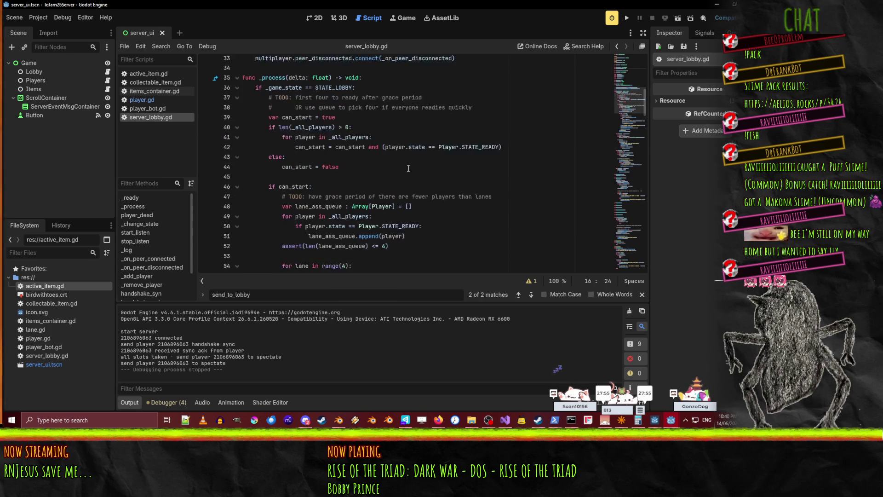
{"action": "scroll", "coordinate": [418, 175], "scroll_direction": "down", "scroll_amount": 15}
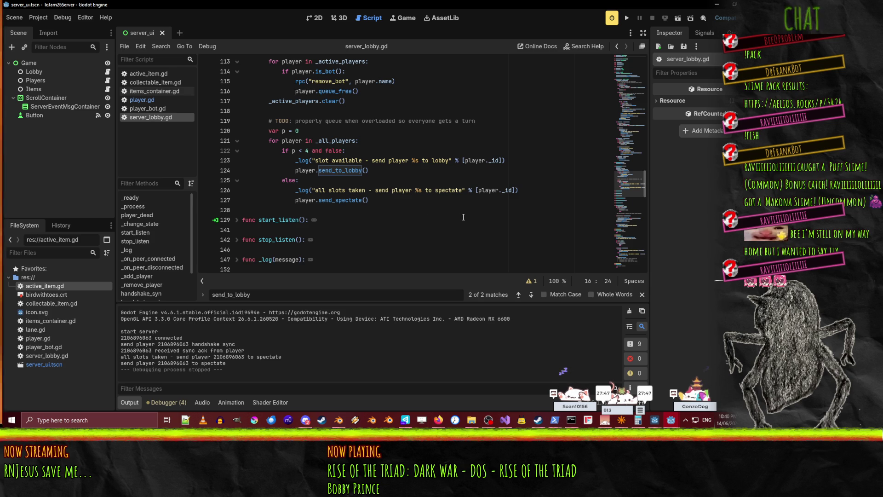
{"action": "scroll", "coordinate": [463, 217], "scroll_direction": "up", "scroll_amount": 20}
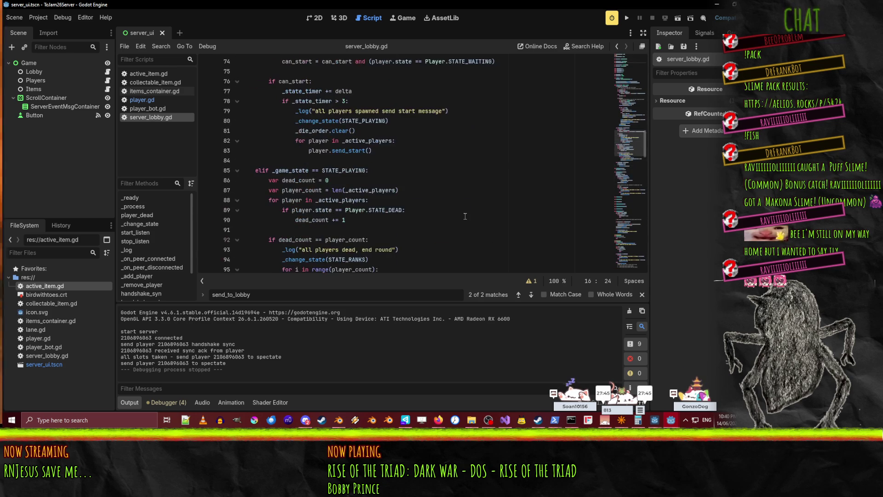
{"action": "right_click", "coordinate": [465, 217]}
{"action": "scroll", "coordinate": [457, 194], "scroll_direction": "up", "scroll_amount": 4}
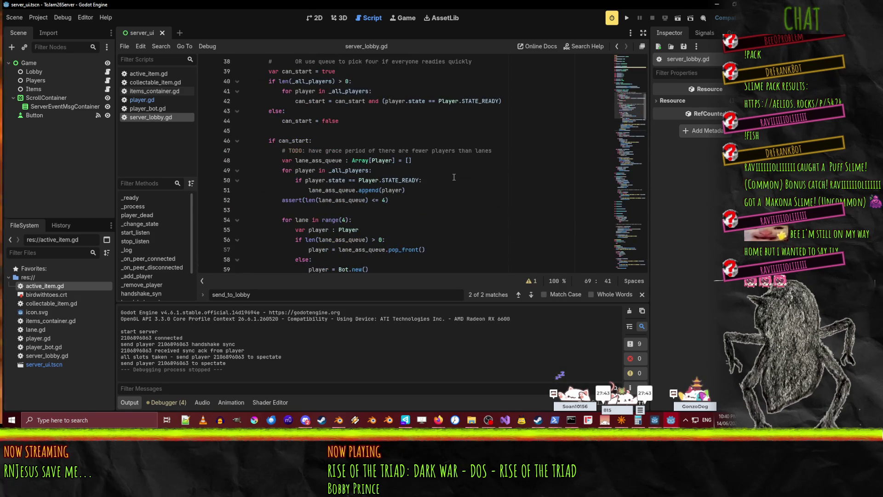
{"action": "double_click", "coordinate": [318, 160]}
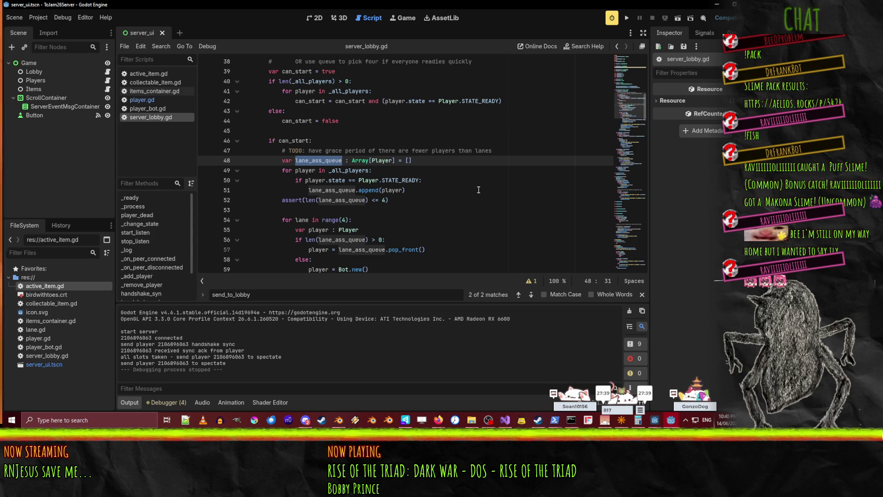
{"action": "scroll", "coordinate": [479, 190], "scroll_direction": "up", "scroll_amount": 1}
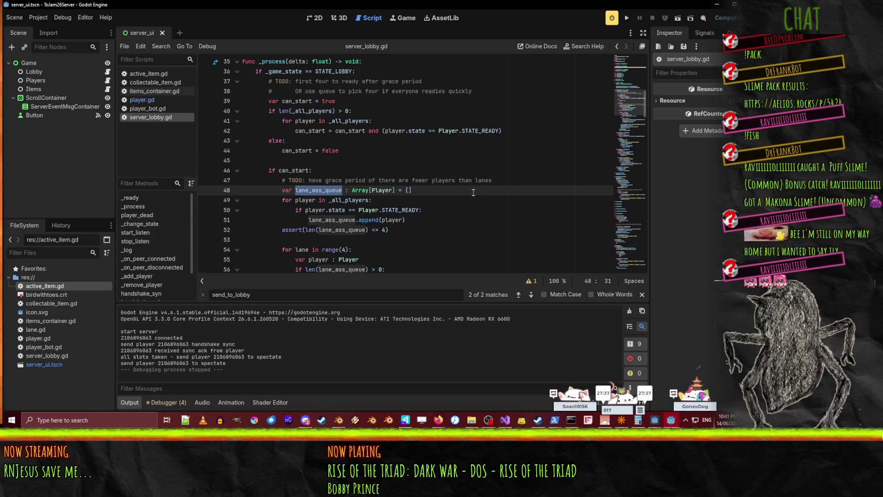
{"action": "key", "text": "Home"}
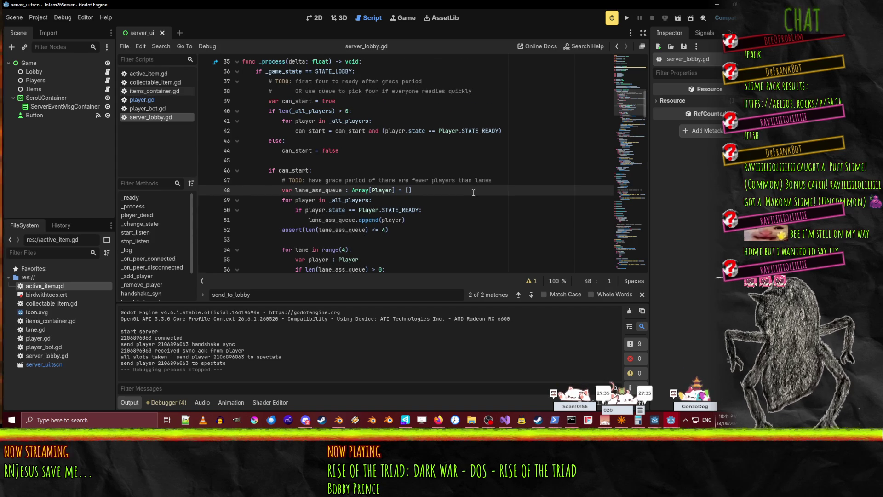
{"action": "key", "text": "shift+Down"}
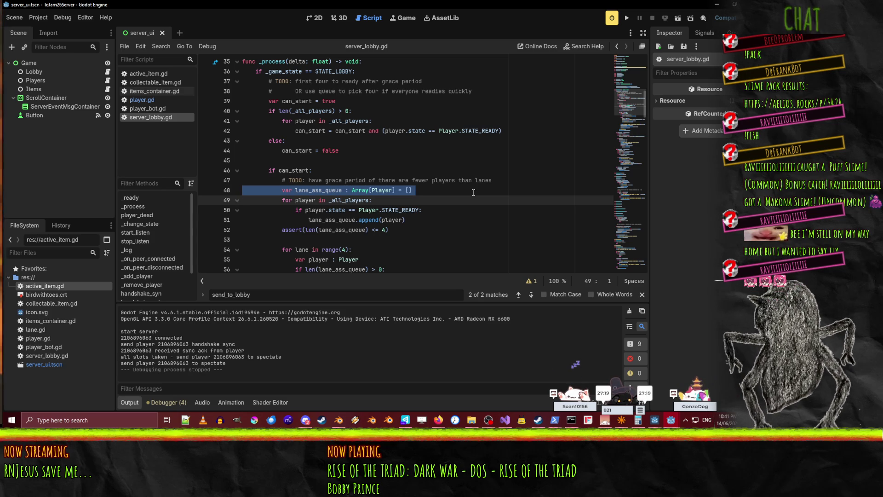
{"action": "scroll", "coordinate": [432, 229], "scroll_direction": "up", "scroll_amount": 7}
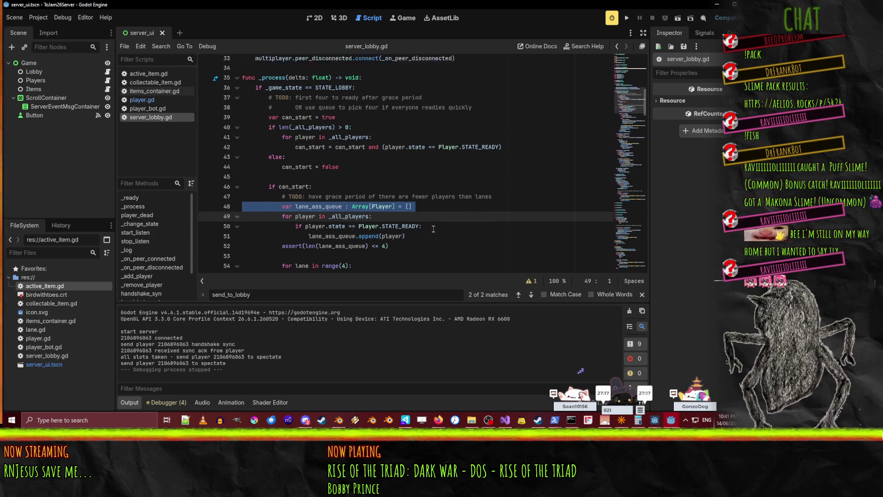
{"action": "scroll", "coordinate": [432, 229], "scroll_direction": "up", "scroll_amount": 3}
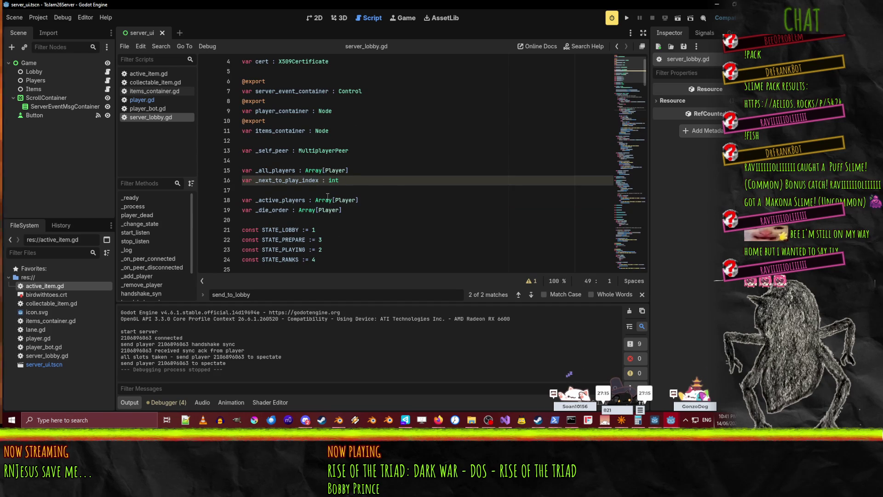
- Add 'var _to_play_queue : Array[Player]' on a new line below _next_to_play_index
{"action": "left_click", "coordinate": [356, 189]}
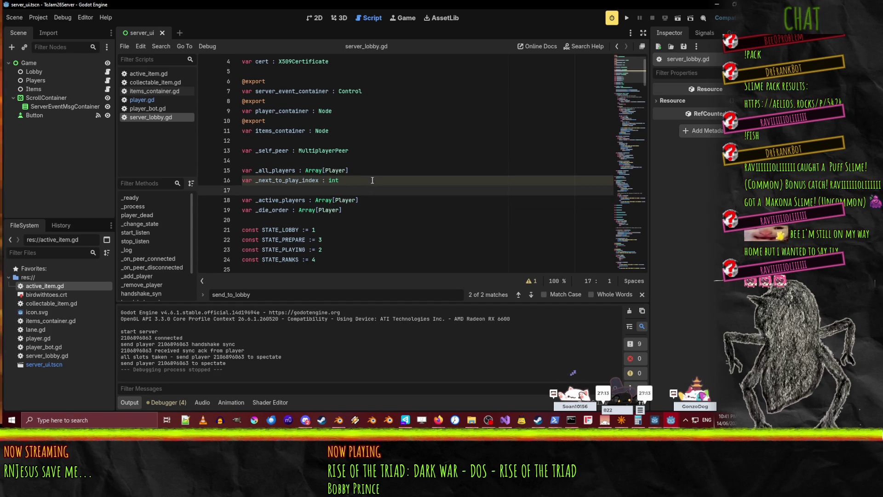
{"action": "key", "text": "Return"}
{"action": "key", "text": "Up"}
{"action": "type", "text": "var "}
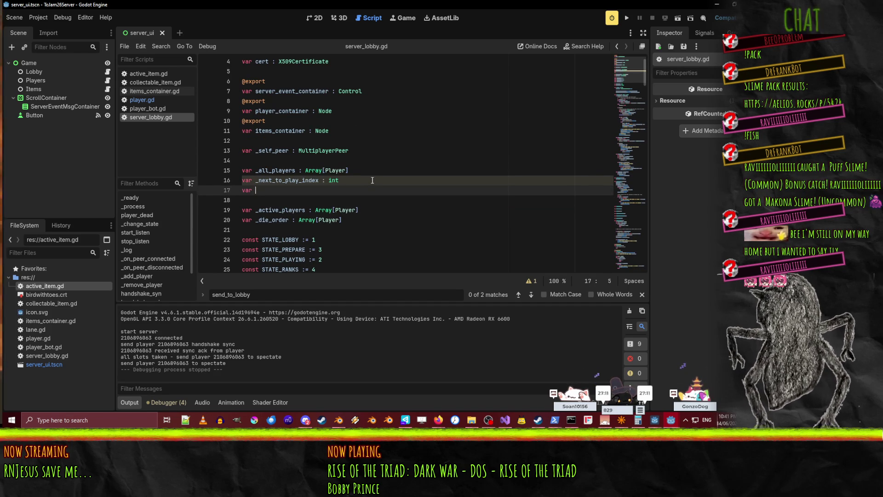
{"action": "type", "text": "_t"}
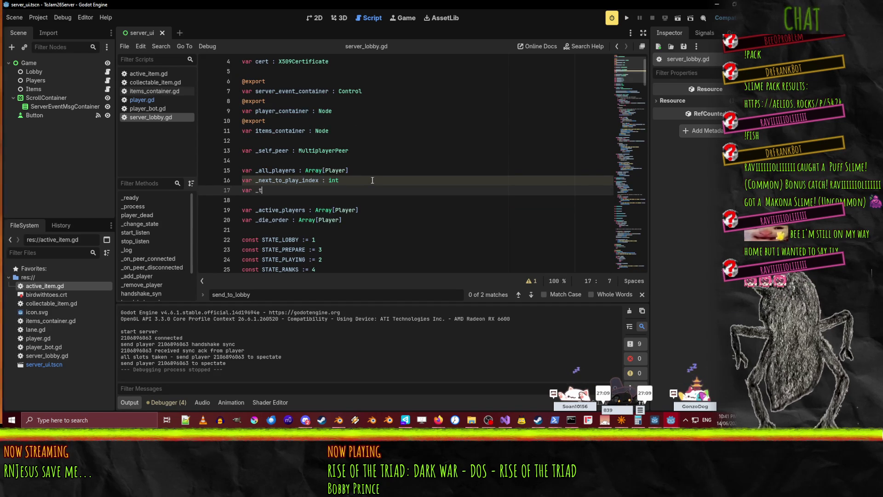
{"action": "type", "text": "o_play_queue : Arr"}
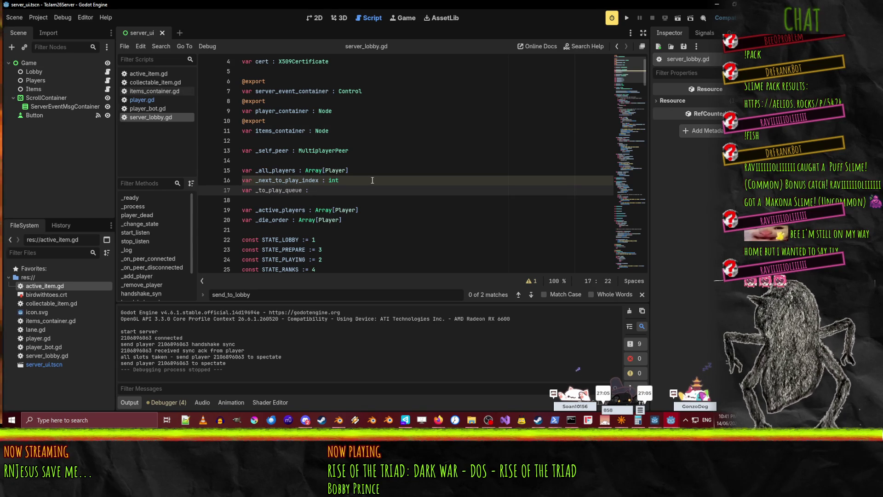
{"action": "type", "text": "ay"}
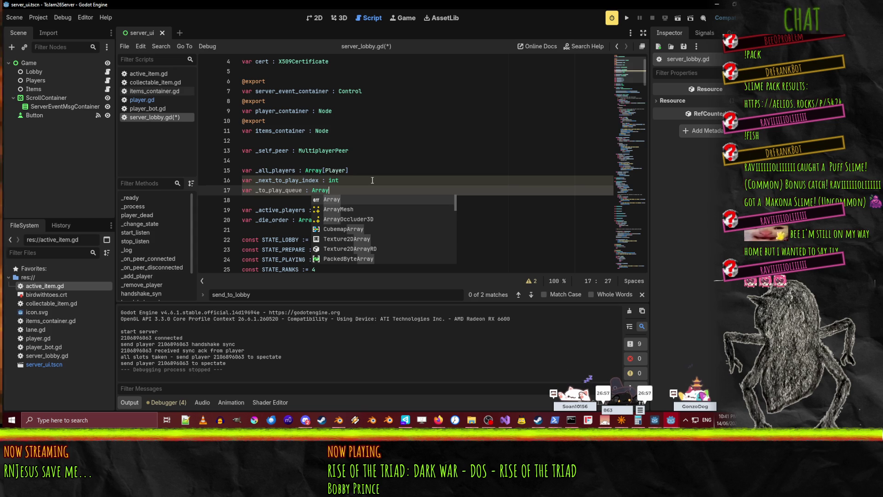
{"action": "type", "text": "[Player]"}
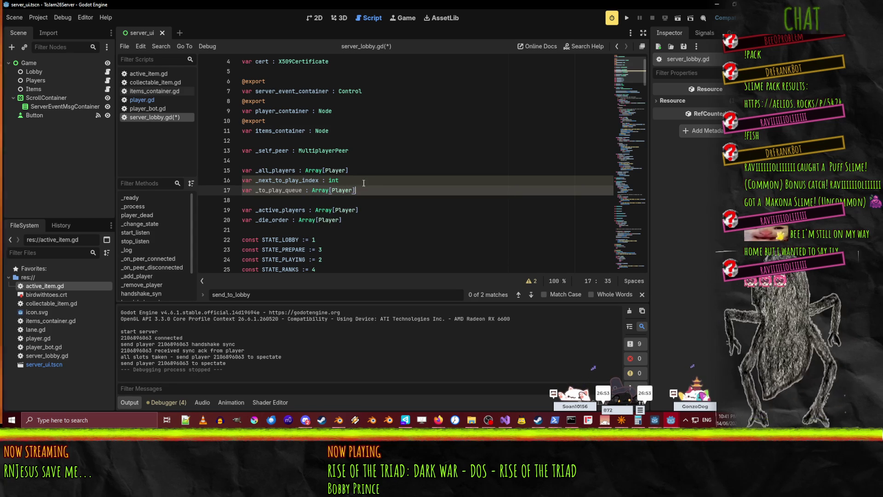
{"action": "double_click", "coordinate": [279, 189]}
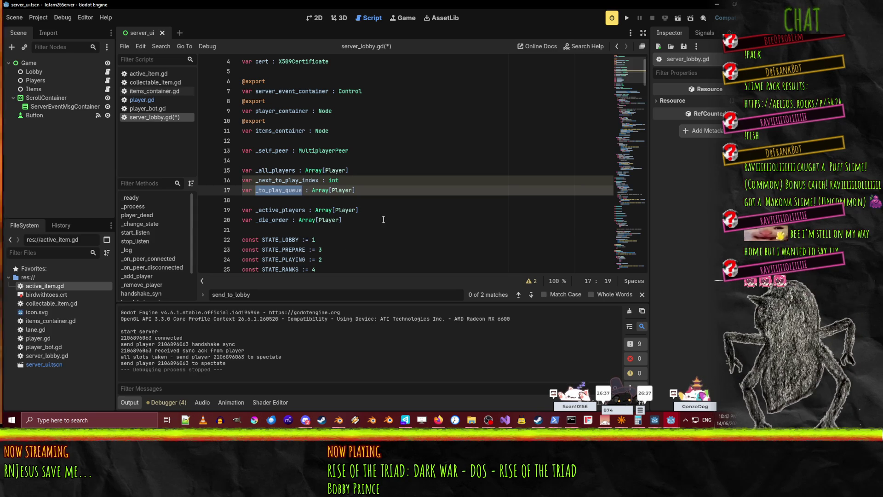
- Jot planning notes 'joins' and 'put into queue' below the member declarations, then delete them
{"action": "left_click", "coordinate": [266, 151]}
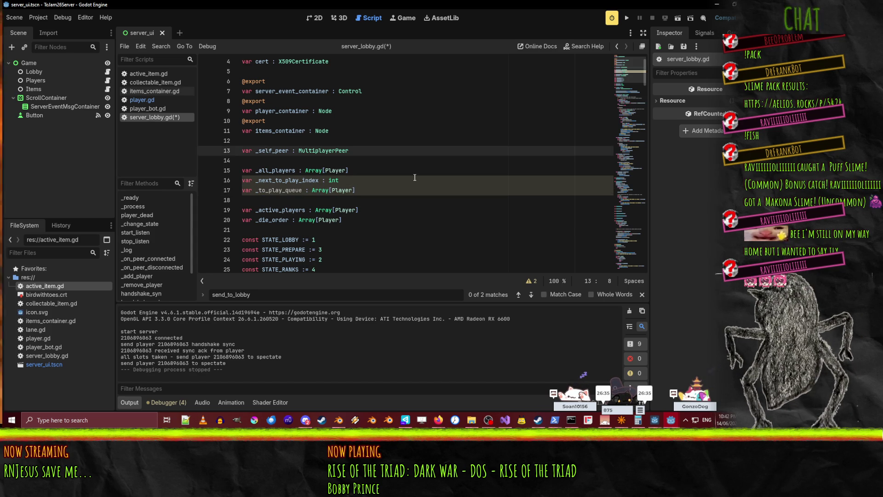
{"action": "key", "text": "Down"}
{"action": "key", "text": "Down"}
{"action": "key", "text": "Down"}
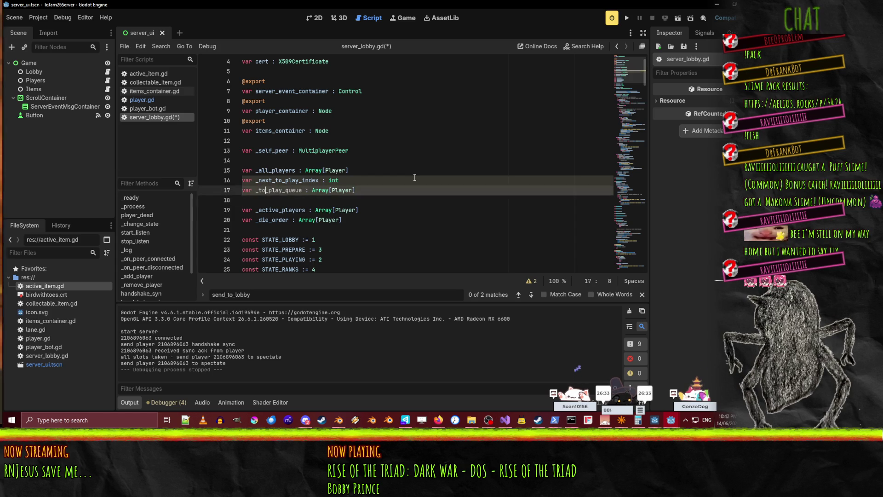
{"action": "key", "text": "Return"}
{"action": "key", "text": "Return"}
{"action": "key", "text": "Up"}
{"action": "type", "text": "joins"}
{"action": "key", "text": "Return"}
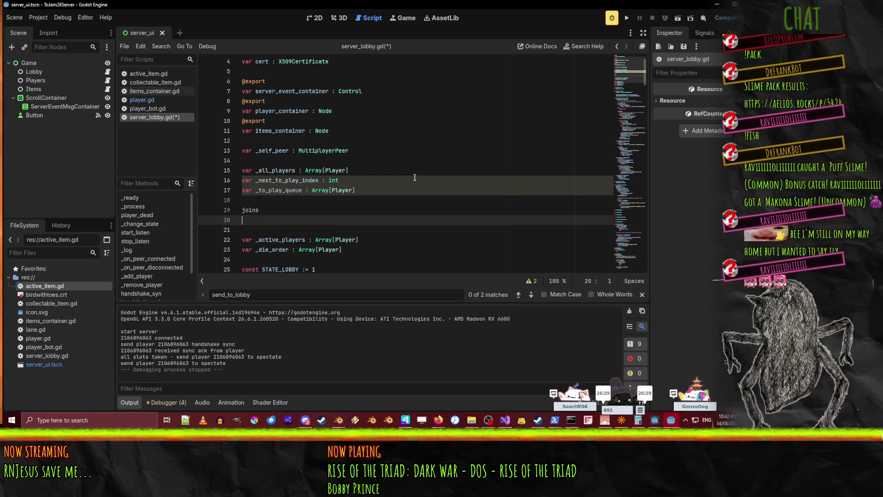
{"action": "type", "text": "put into queue"}
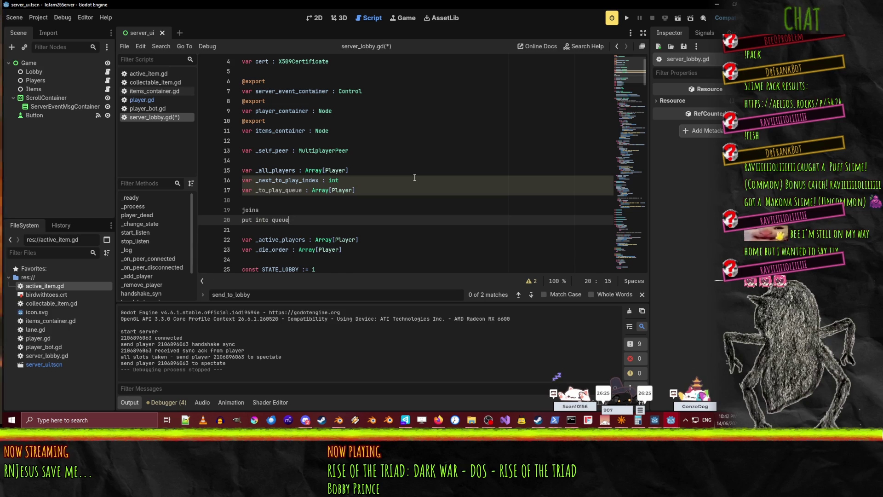
{"action": "key", "text": "shift+Up"}
{"action": "key", "text": "shift+Up"}
{"action": "key", "text": "BackSpace"}
{"action": "key", "text": "Up"}
- Delete the 'var _to_play_queue : Array[Player]' declaration line and highlight _next_to_play_index
{"action": "key", "text": "shift+Down"}
{"action": "key", "text": "BackSpace"}
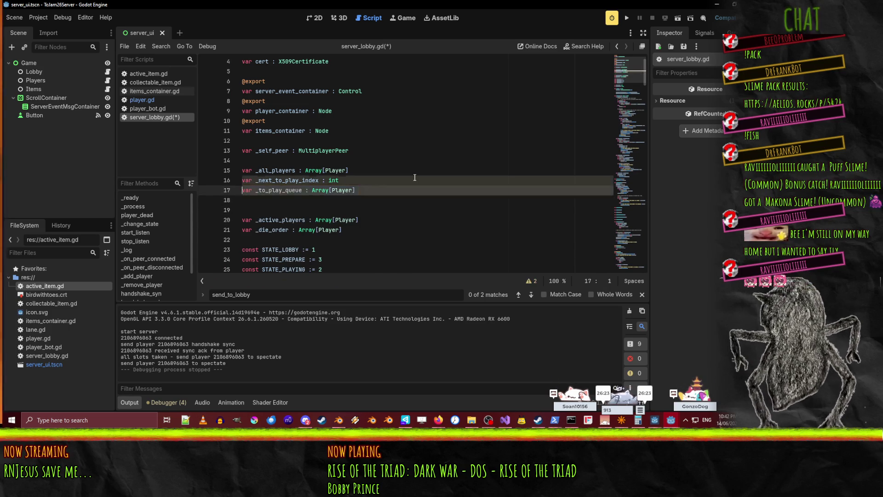
{"action": "key", "text": "Up"}
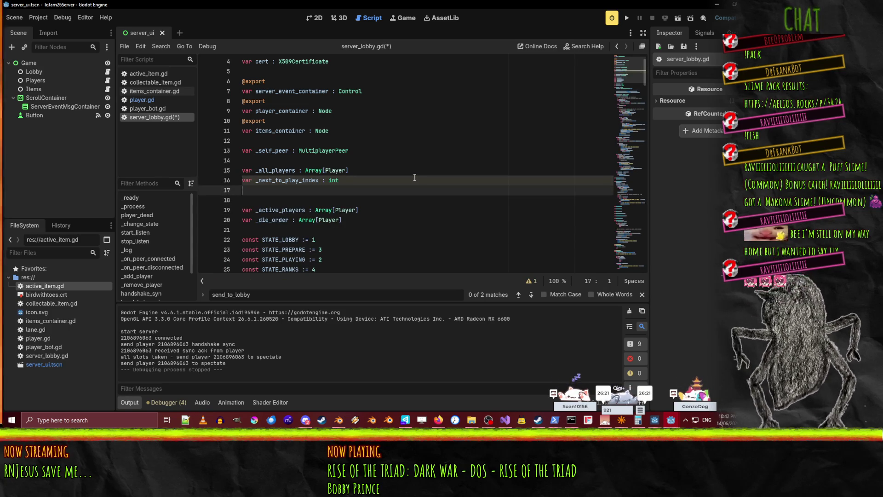
{"action": "key", "text": "Right"}
{"action": "key", "text": "Left"}
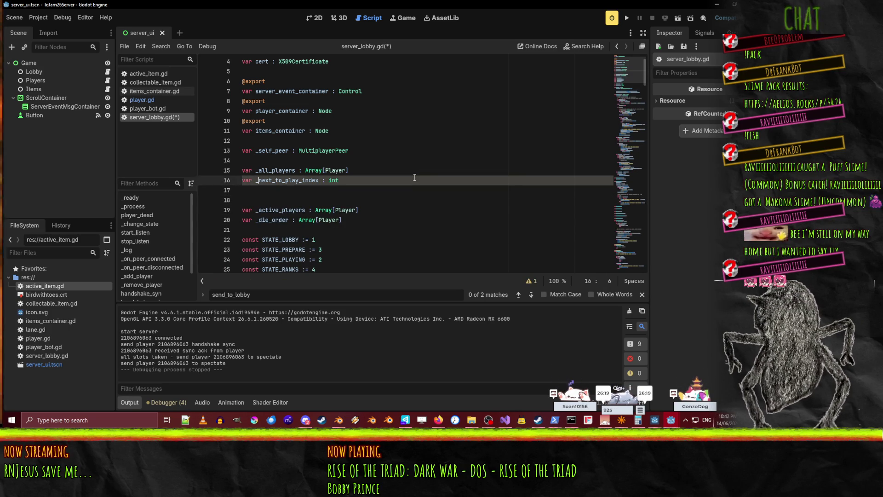
{"action": "key", "text": "shift+Right"}
{"action": "key", "text": "shift+Right"}
{"action": "key", "text": "shift+Right"}
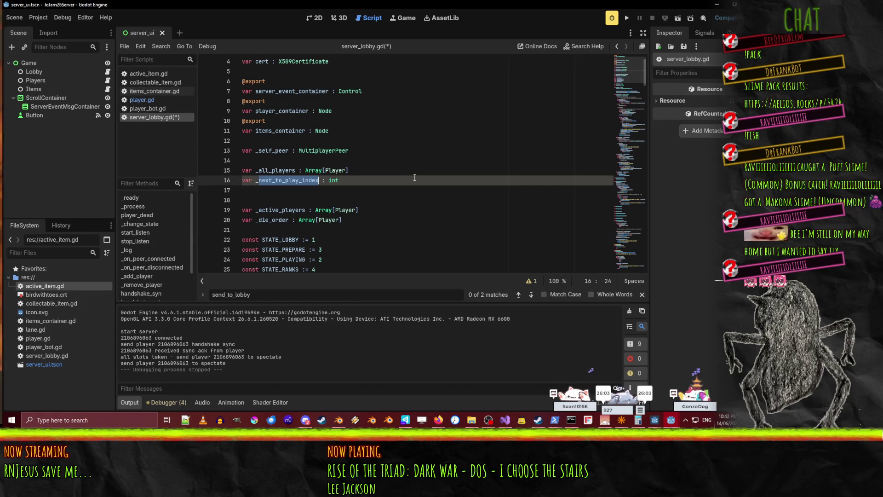
- Remove the extra blank line below the declarations after checking the _all_players name
{"action": "left_click", "coordinate": [258, 193]}
{"action": "double_click", "coordinate": [275, 170]}
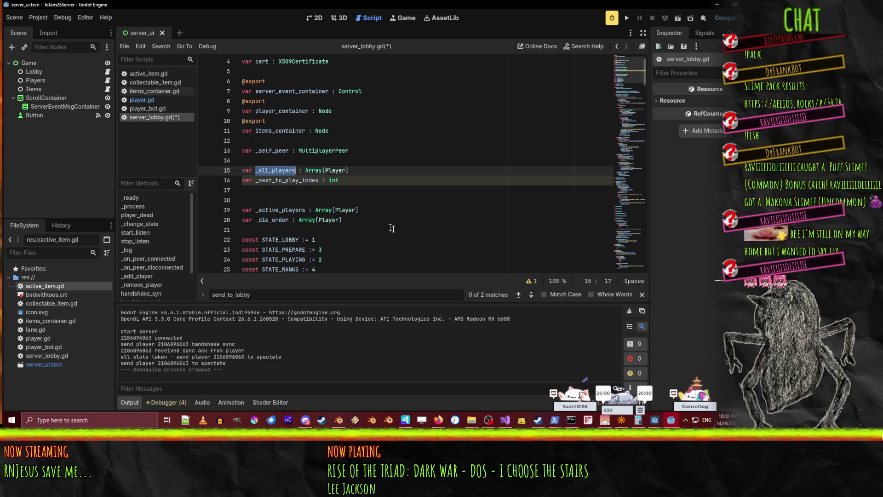
{"action": "left_click", "coordinate": [277, 203]}
{"action": "left_click", "coordinate": [278, 180]}
{"action": "left_click", "coordinate": [276, 172]}
{"action": "double_click", "coordinate": [277, 171]}
{"action": "left_click", "coordinate": [274, 193]}
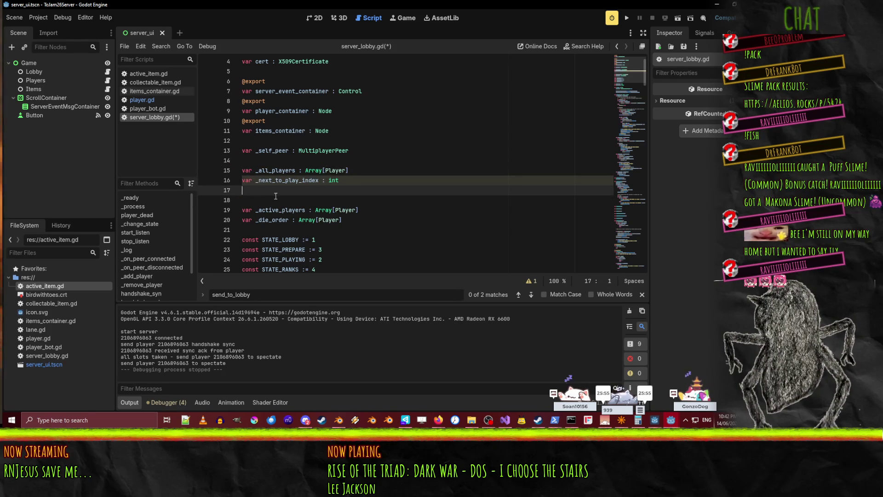
{"action": "key", "text": "BackSpace"}
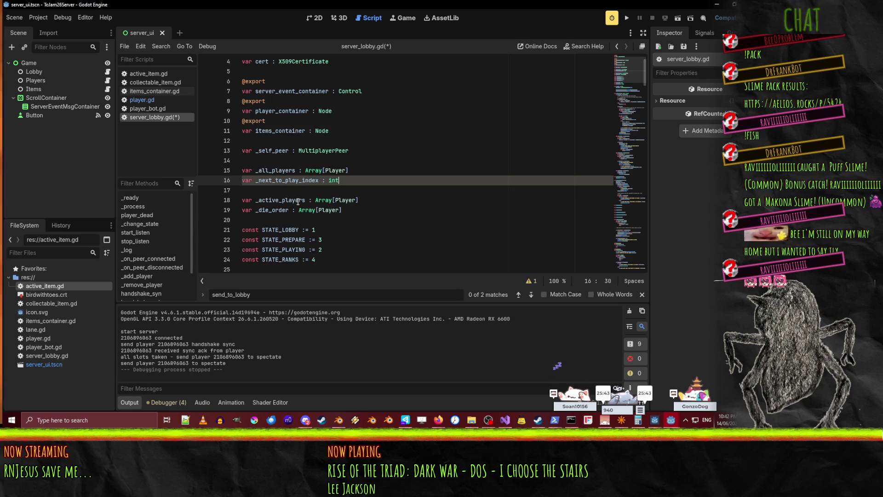
{"action": "double_click", "coordinate": [275, 180]}
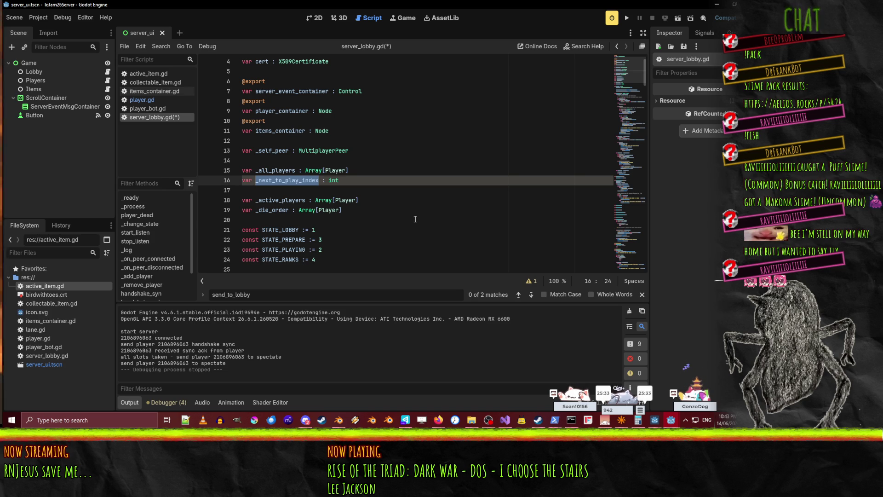
{"action": "key", "text": "Return"}
- Add 'var _lanes : int' on a new line below _next_to_play_index, replacing the stray 'car'
{"action": "key", "text": "ctrl+z"}
{"action": "key", "text": "End"}
{"action": "key", "text": "Return"}
{"action": "type", "text": "car"}
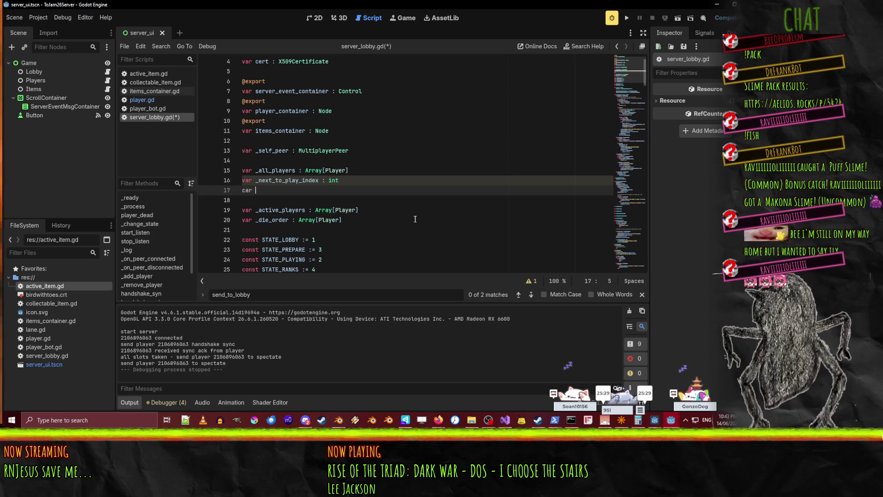
{"action": "key", "text": "BackSpace"}
{"action": "key", "text": "BackSpace"}
{"action": "key", "text": "BackSpace"}
{"action": "type", "text": "var _"}
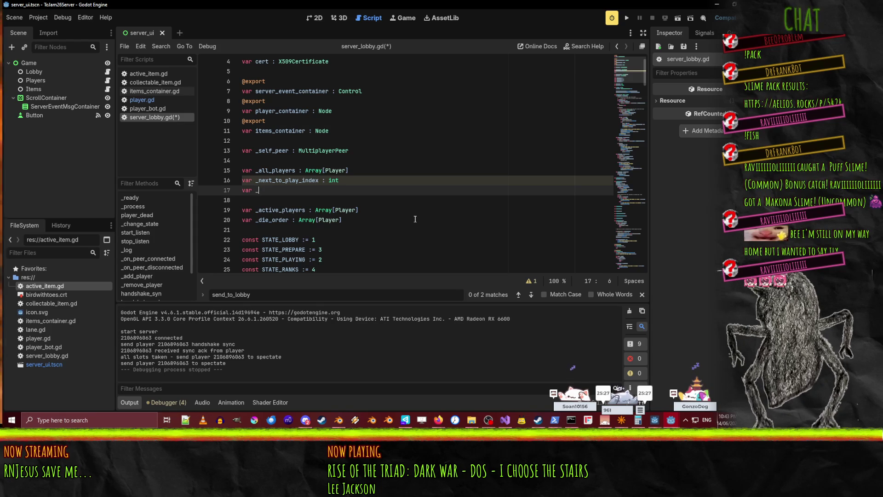
{"action": "type", "text": "lanes : int"}
{"action": "left_click_drag", "start_coordinate": [243, 180], "coordinate": [247, 188]}
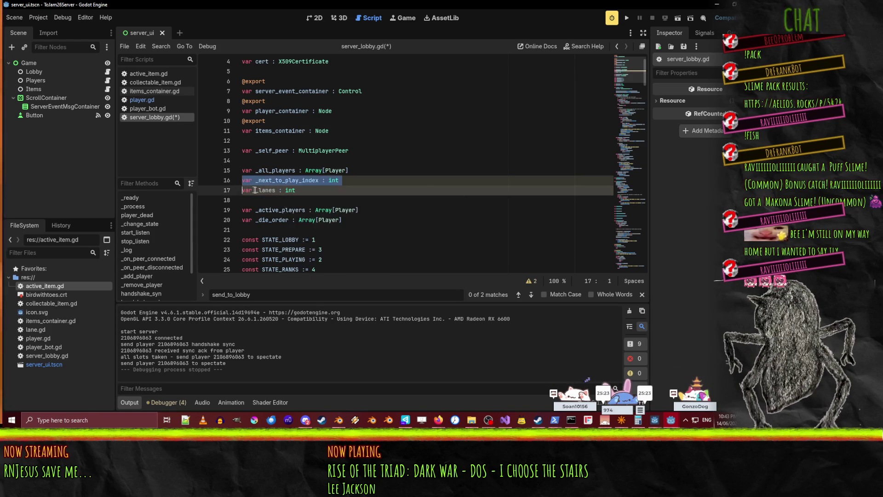
{"action": "double_click", "coordinate": [269, 190]}
- Scroll through the script to inspect the slot check in _change_state
{"action": "scroll", "coordinate": [401, 218], "scroll_direction": "down", "scroll_amount": 20}
{"action": "scroll", "coordinate": [400, 217], "scroll_direction": "down", "scroll_amount": 10}
{"action": "scroll", "coordinate": [400, 220], "scroll_direction": "up", "scroll_amount": 2}
{"action": "left_click", "coordinate": [362, 198]}
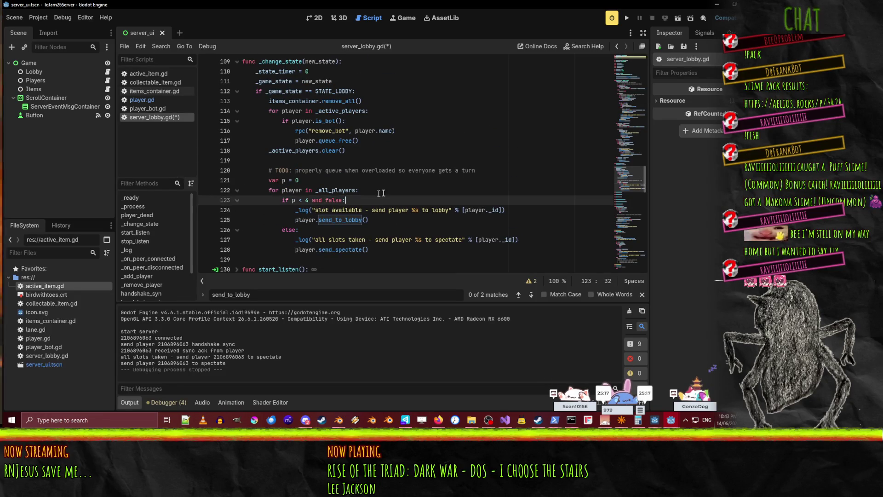
{"action": "scroll", "coordinate": [325, 241], "scroll_direction": "up", "scroll_amount": 1}
{"action": "scroll", "coordinate": [371, 238], "scroll_direction": "up", "scroll_amount": 1}
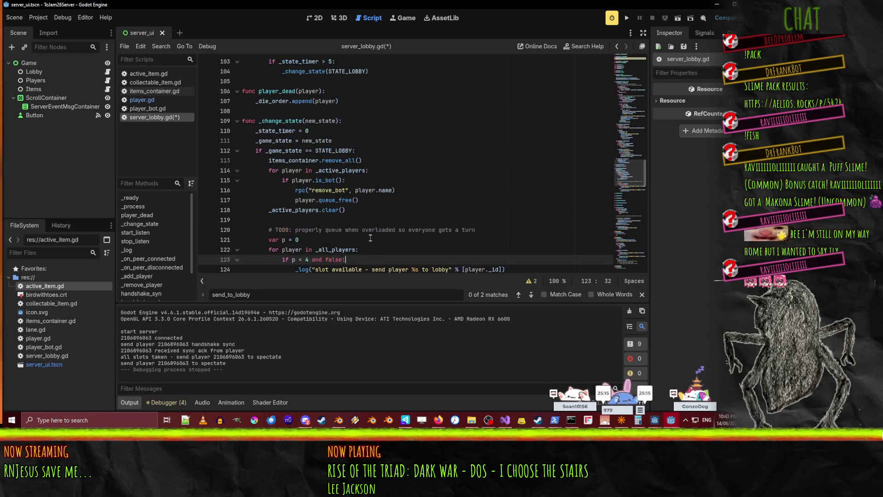
- In handshake_ack's lobby branch, add 'if _lanes > 0:' with a '_lanes -= 1' body
{"action": "scroll", "coordinate": [414, 229], "scroll_direction": "down", "scroll_amount": 3}
{"action": "scroll", "coordinate": [359, 216], "scroll_direction": "up", "scroll_amount": 3}
{"action": "scroll", "coordinate": [308, 208], "scroll_direction": "down", "scroll_amount": 1}
{"action": "scroll", "coordinate": [309, 208], "scroll_direction": "down", "scroll_amount": 12}
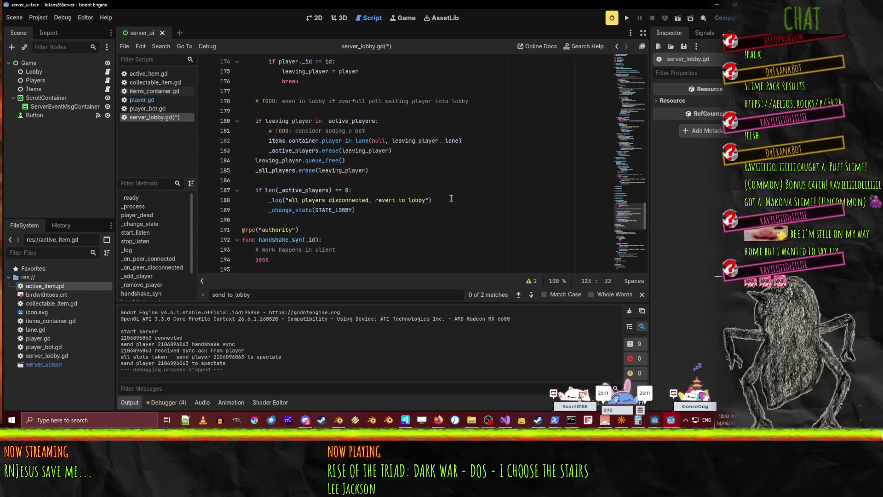
{"action": "scroll", "coordinate": [368, 147], "scroll_direction": "down", "scroll_amount": 10}
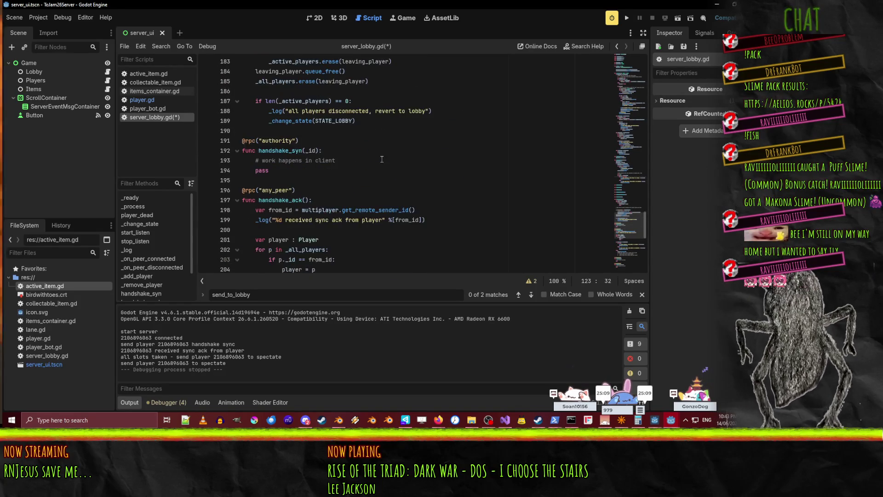
{"action": "scroll", "coordinate": [392, 165], "scroll_direction": "down", "scroll_amount": 3}
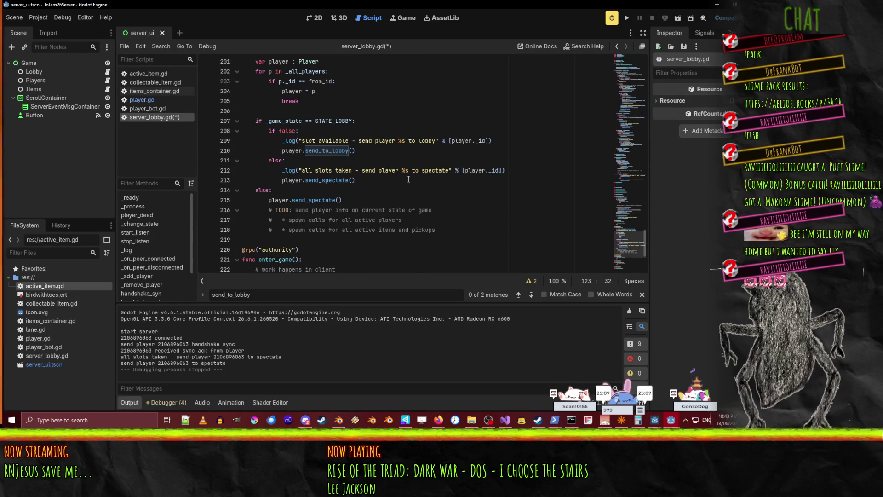
{"action": "scroll", "coordinate": [329, 109], "scroll_direction": "up", "scroll_amount": 1}
{"action": "left_click", "coordinate": [410, 153]}
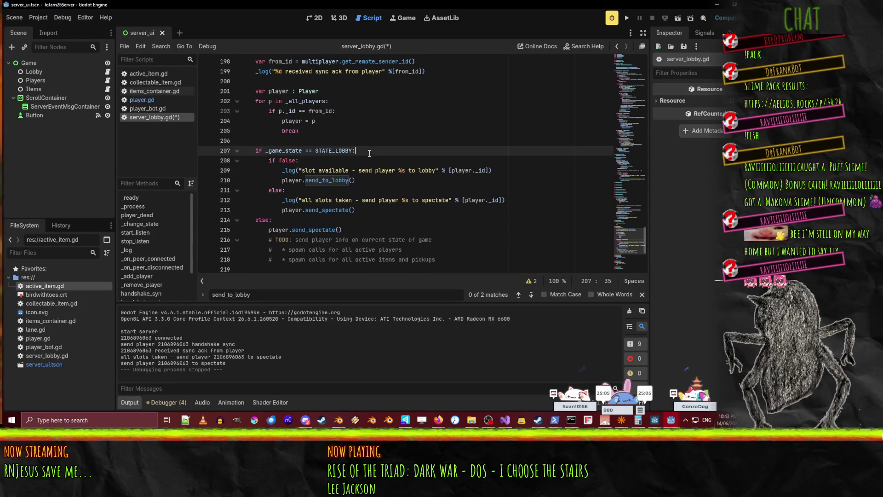
{"action": "key", "text": "Return"}
{"action": "type", "text": "_lanes"}
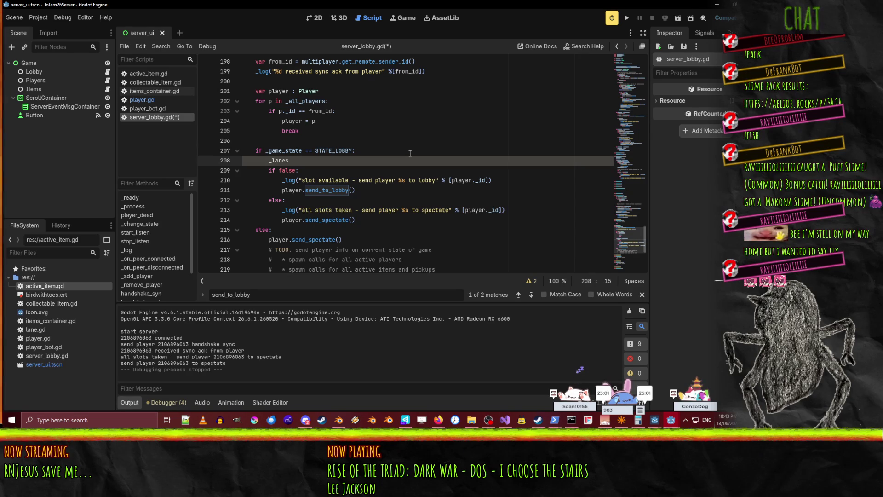
{"action": "key", "text": "Home"}
{"action": "type", "text": "if"}
{"action": "key", "text": "End"}
{"action": "type", "text": "0:"}
{"action": "key", "text": "Return"}
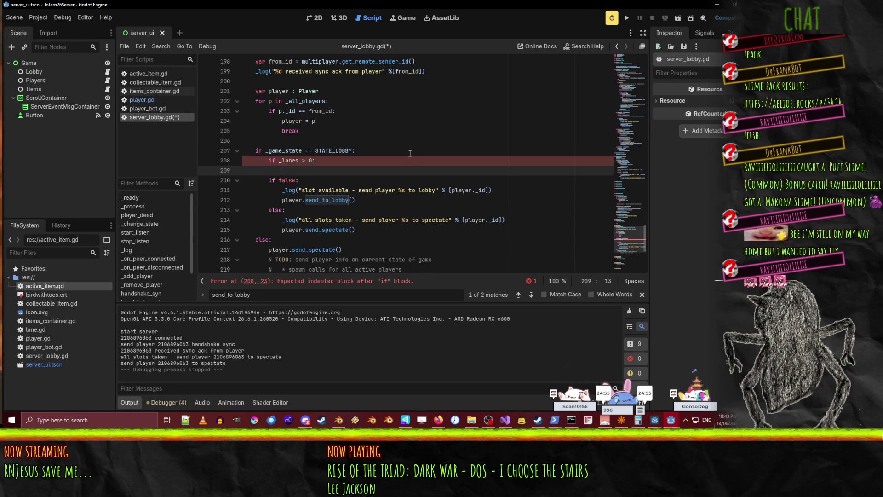
{"action": "type", "text": "_lan"}
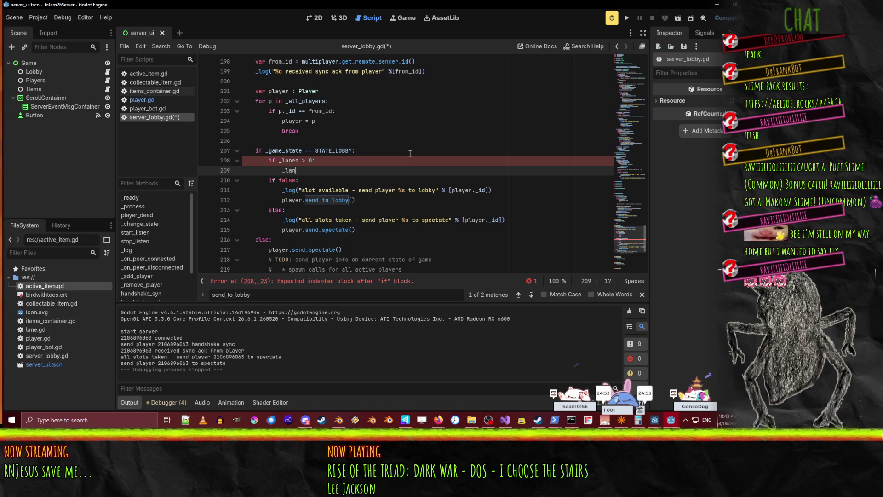
{"action": "type", "text": "es -= "}
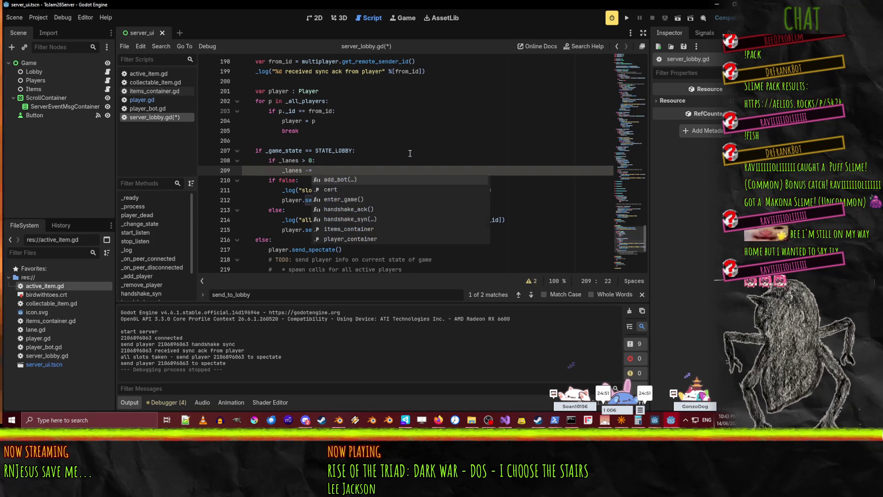
{"action": "type", "text": "1"}
- Delete the old 'if false:' line so the lane check replaces it
{"action": "key", "text": "Down"}
{"action": "key", "text": "Home"}
{"action": "key", "text": "shift+Down"}
{"action": "key", "text": "Delete"}
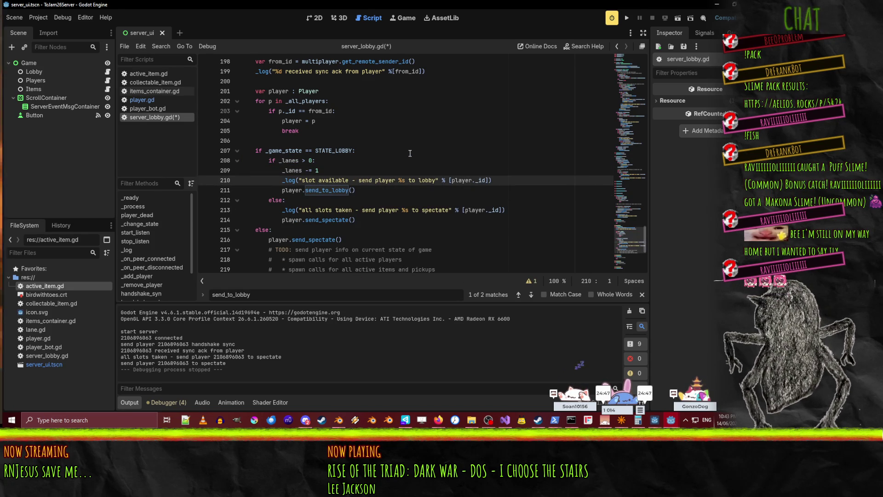
{"action": "key", "text": "Up"}
{"action": "key", "text": "shift+Down"}
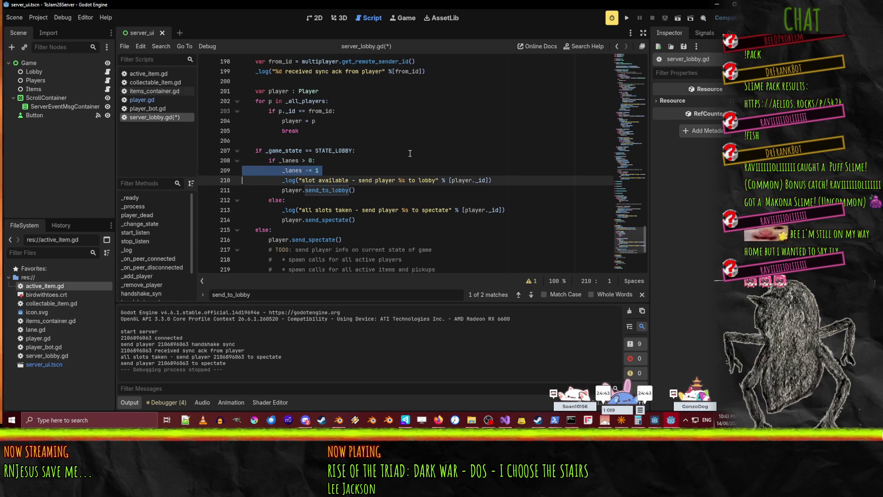
{"action": "key", "text": "Up"}
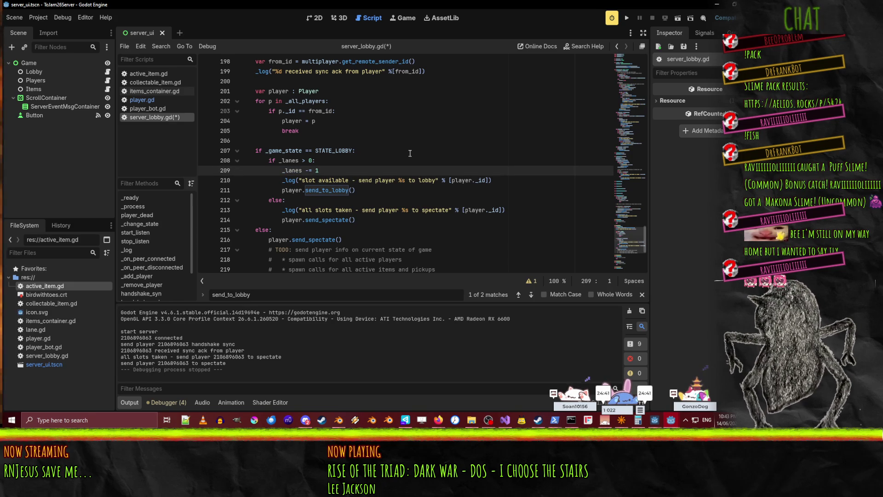
{"action": "scroll", "coordinate": [363, 151], "scroll_direction": "up", "scroll_amount": 5}
{"action": "scroll", "coordinate": [362, 151], "scroll_direction": "up", "scroll_amount": 20}
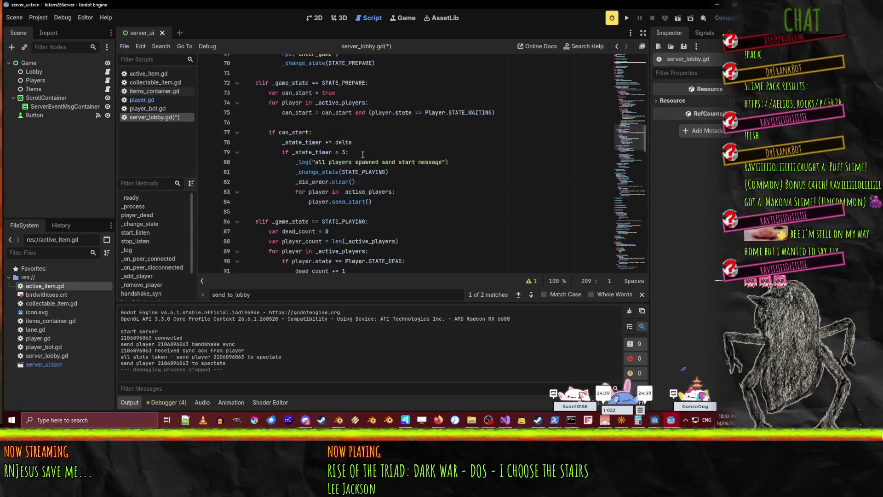
- Add '_next_to_play_index += 1' on a new line after '_lanes -= 1'
{"action": "scroll", "coordinate": [362, 160], "scroll_direction": "up", "scroll_amount": 10}
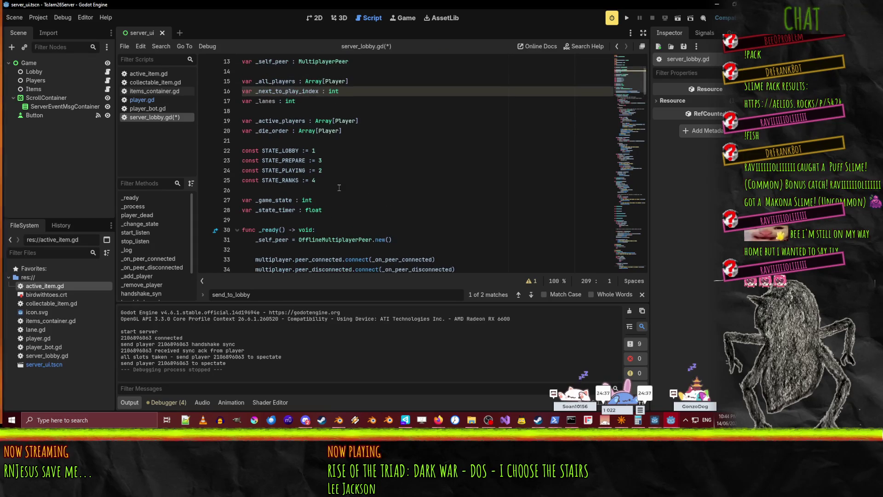
{"action": "double_click", "coordinate": [283, 91]}
{"action": "scroll", "coordinate": [419, 237], "scroll_direction": "down", "scroll_amount": 20}
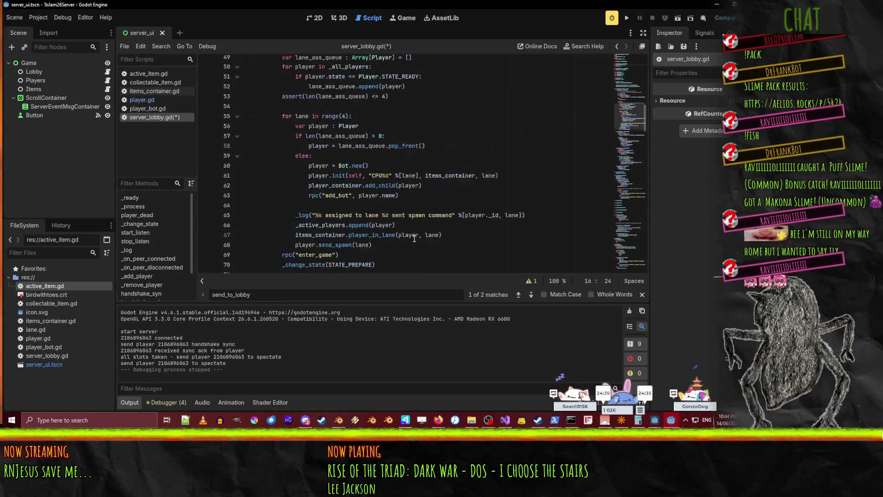
{"action": "scroll", "coordinate": [411, 241], "scroll_direction": "down", "scroll_amount": 12}
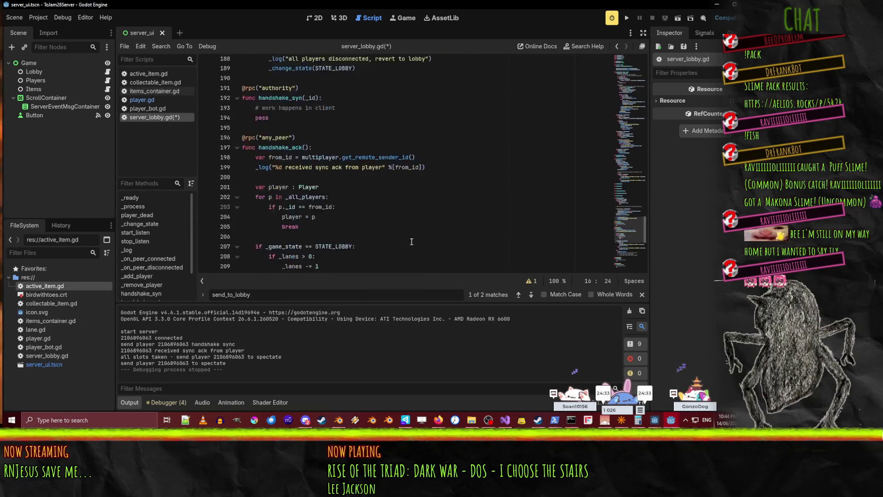
{"action": "left_click", "coordinate": [340, 171]}
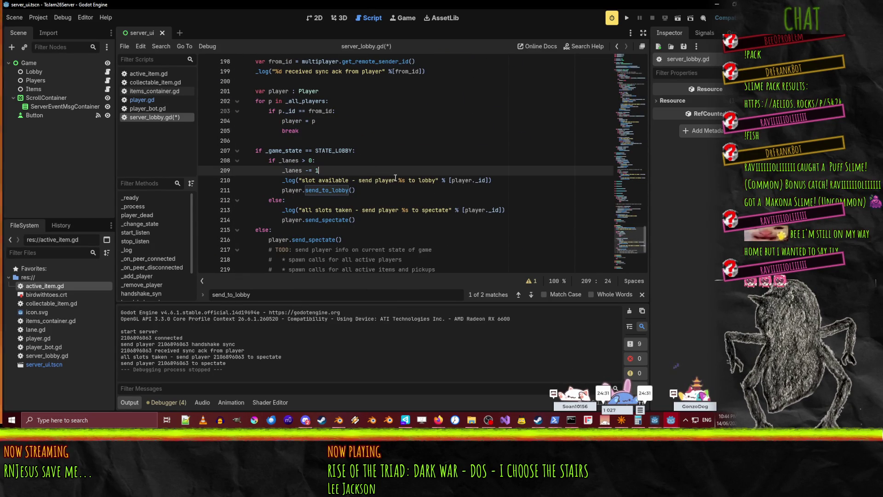
{"action": "key", "text": "Down"}
{"action": "key", "text": "Home"}
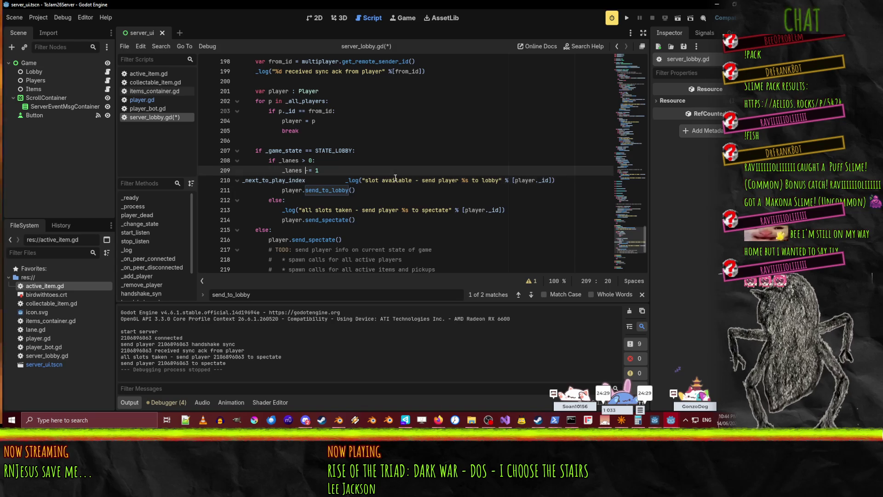
{"action": "key", "text": "Return"}
{"action": "key", "text": "Up"}
{"action": "type", "text": "_next_to_play_index"}
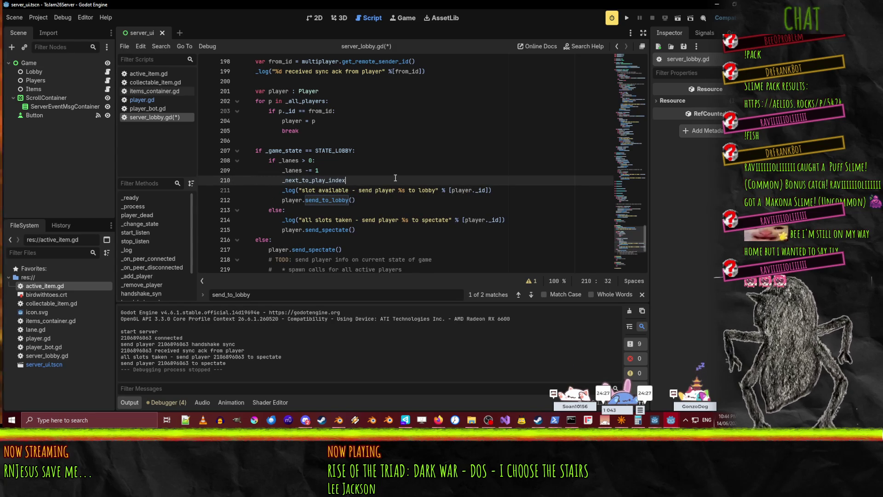
{"action": "type", "text": " += =1"}
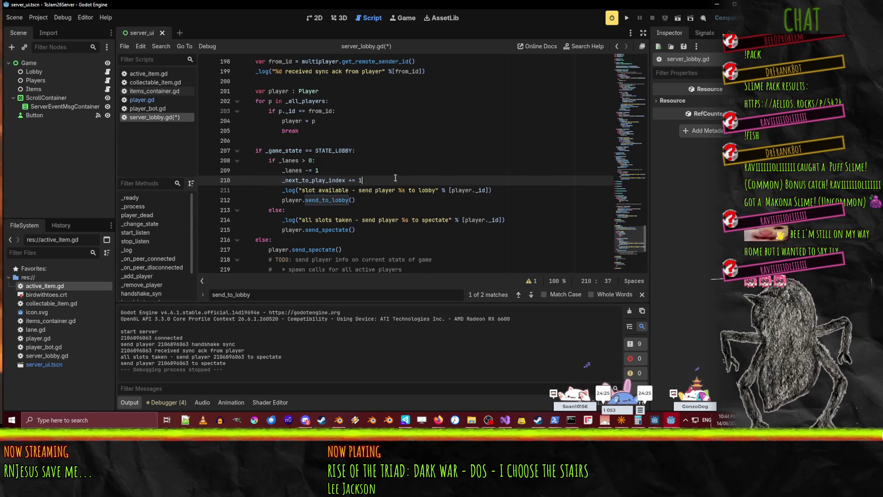
- Move the slot-available _log line above the '_lanes -= 1' line
{"action": "left_click", "coordinate": [294, 161]}
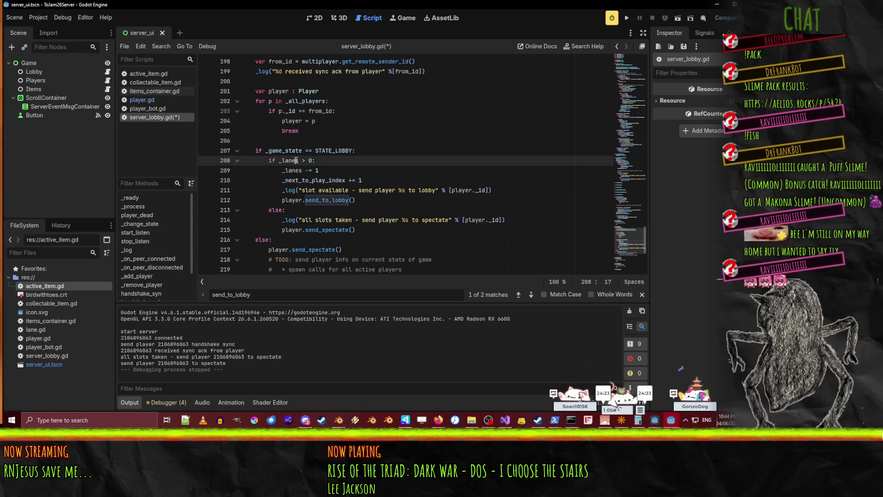
{"action": "left_click", "coordinate": [291, 171]}
{"action": "left_click", "coordinate": [515, 196]}
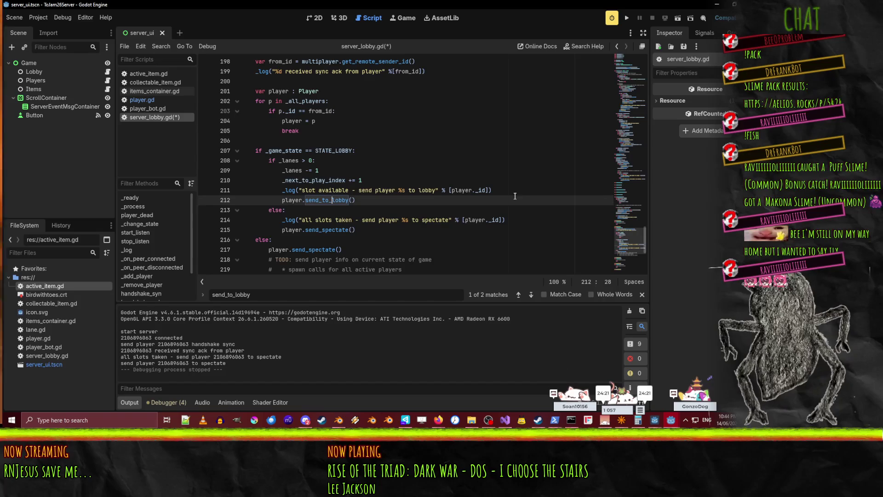
{"action": "key", "text": "Home"}
{"action": "key", "text": "Home"}
{"action": "key", "text": "shift+Up"}
{"action": "key", "text": "Delete"}
{"action": "key", "text": "Up"}
{"action": "key", "text": "Up"}
{"action": "key", "text": "ctrl+v"}
{"action": "key", "text": "Down"}
{"action": "key", "text": "Down"}
{"action": "key", "text": "Down"}
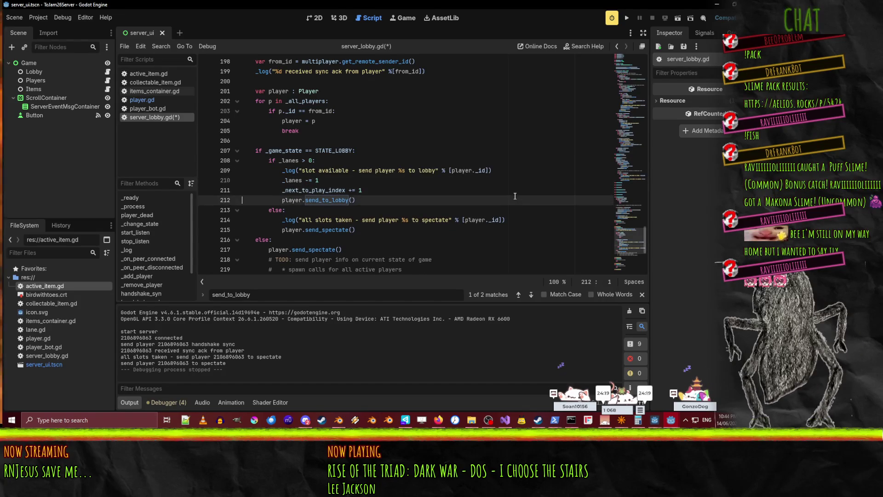
{"action": "key", "text": "Down"}
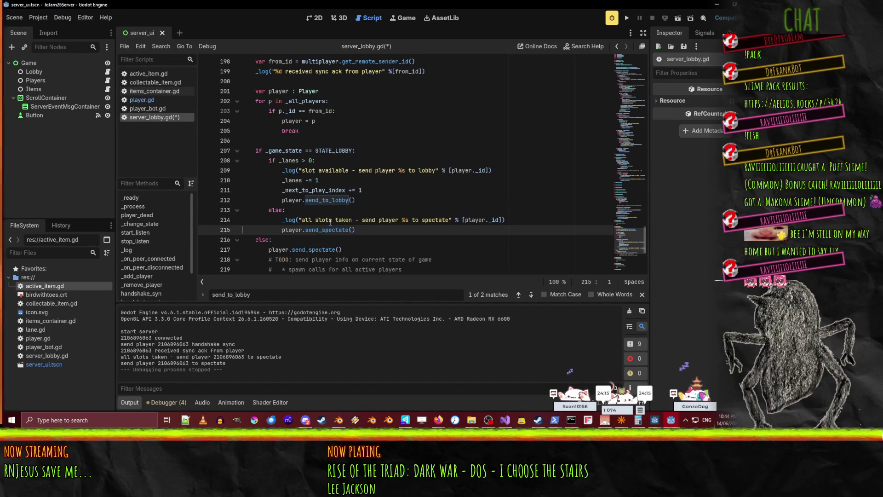
- Scroll down to review the TODO comment about spectator spawn calls
{"action": "scroll", "coordinate": [292, 197], "scroll_direction": "down", "scroll_amount": 1}
{"action": "scroll", "coordinate": [291, 197], "scroll_direction": "down", "scroll_amount": 1}
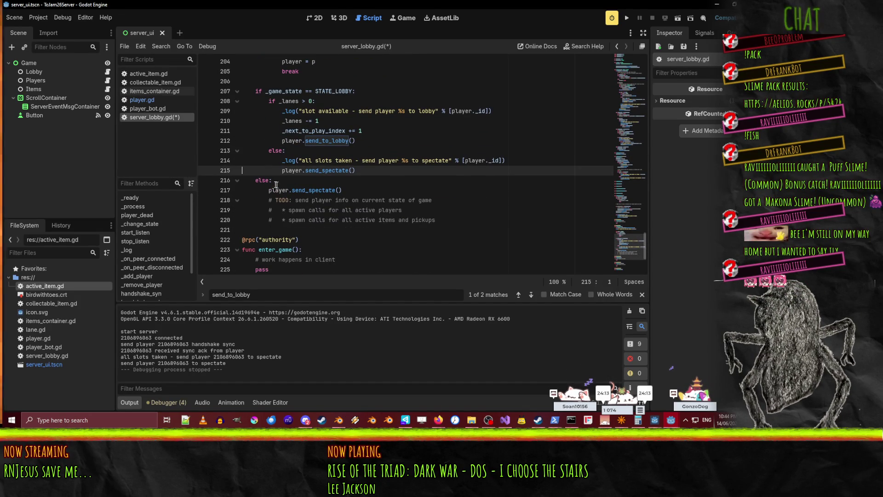
{"action": "left_click", "coordinate": [430, 200]}
{"action": "left_click", "coordinate": [374, 201]}
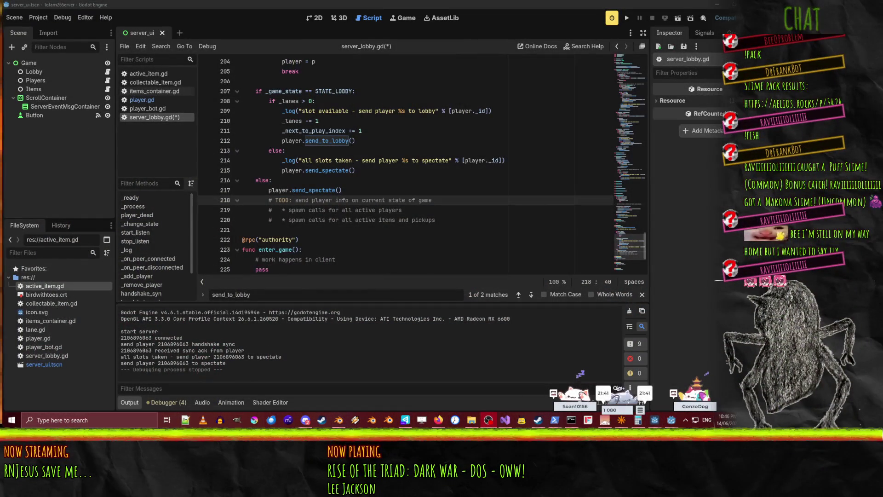
{"action": "left_click", "coordinate": [459, 189]}
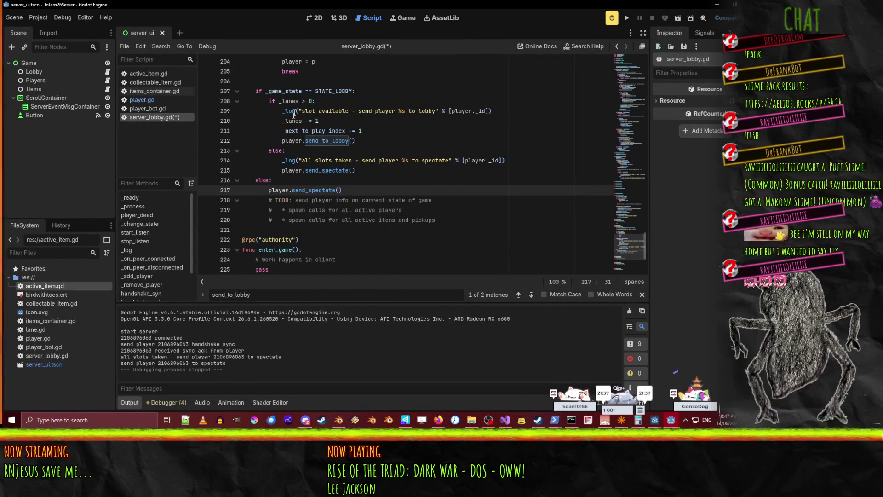
- After the increment, add 'if _next_to_play_index >= len(_all_players) _next_to_play_index = 0' via autocomplete
{"action": "double_click", "coordinate": [289, 100]}
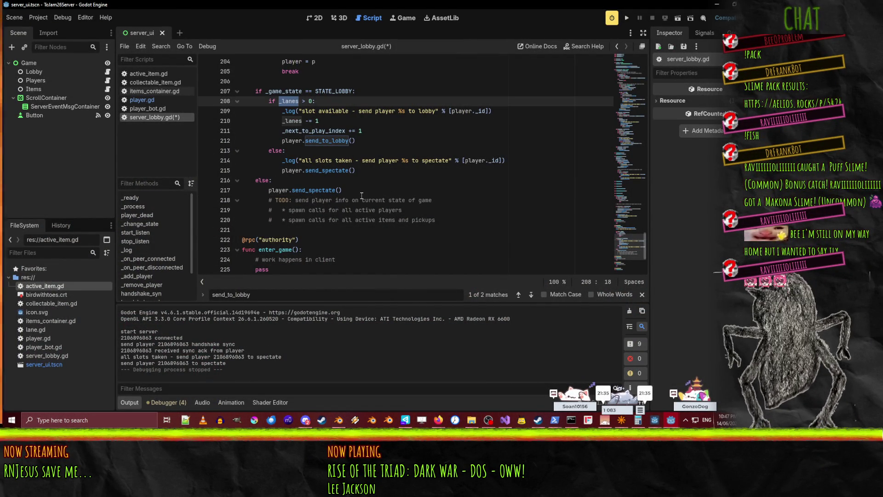
{"action": "scroll", "coordinate": [393, 226], "scroll_direction": "up", "scroll_amount": 4}
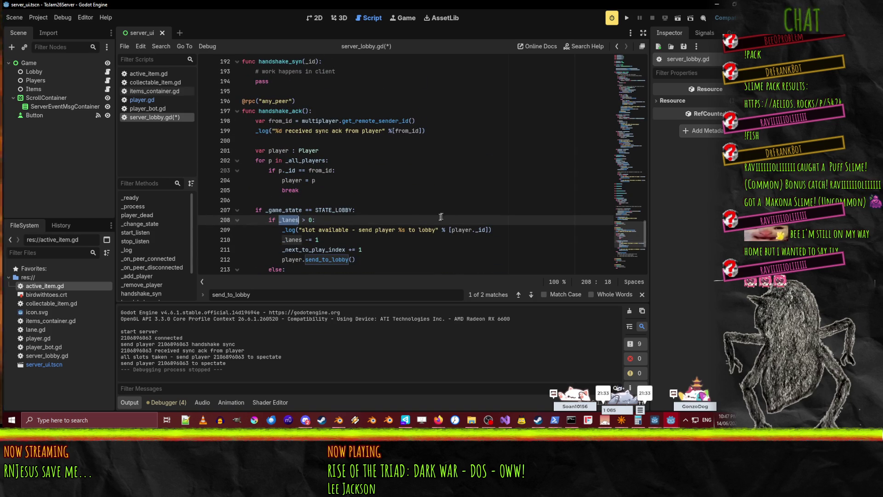
{"action": "scroll", "coordinate": [423, 184], "scroll_direction": "down", "scroll_amount": 4}
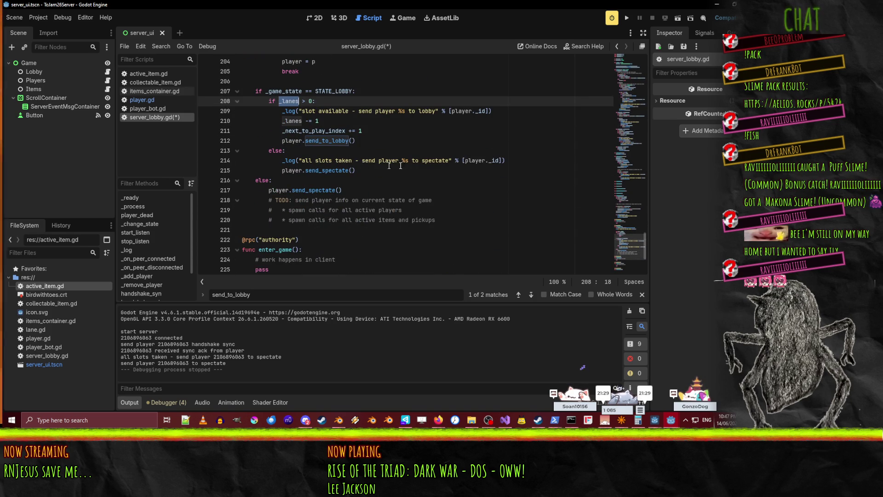
{"action": "scroll", "coordinate": [414, 171], "scroll_direction": "up", "scroll_amount": 1}
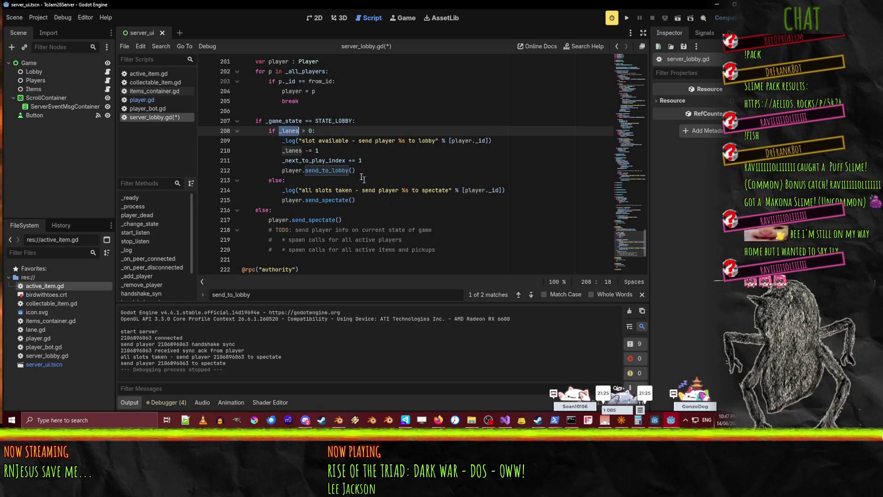
{"action": "left_click", "coordinate": [389, 164]}
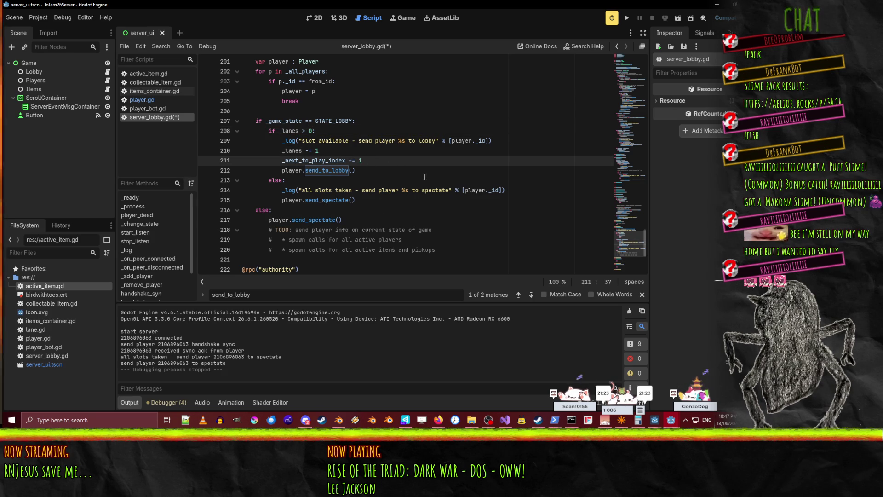
{"action": "key", "text": "Return"}
{"action": "type", "text": "if _ne"}
{"action": "key", "text": "Return"}
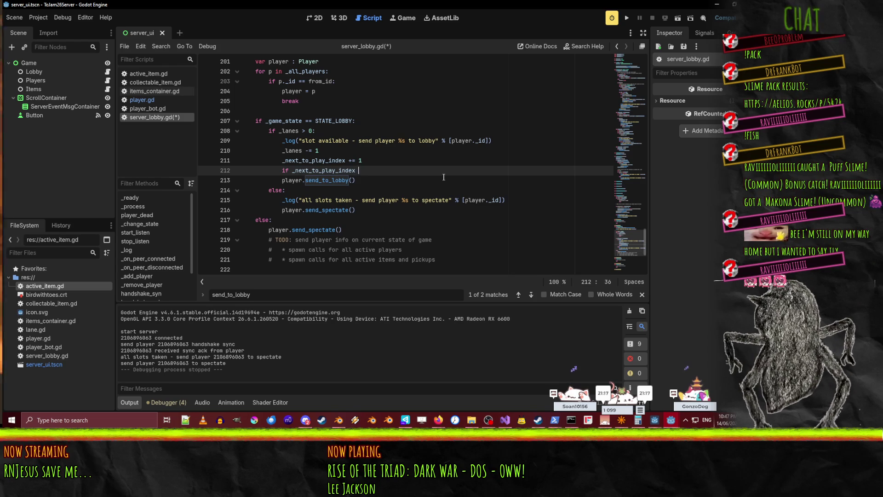
{"action": "key", "text": "BackSpace"}
{"action": "type", "text": "= len(_all"}
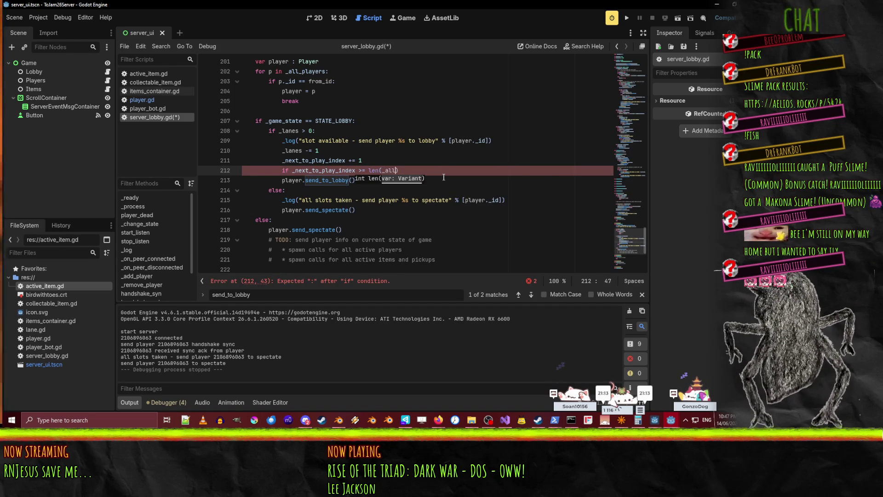
{"action": "key", "text": "Return"}
{"action": "type", "text": ") "}
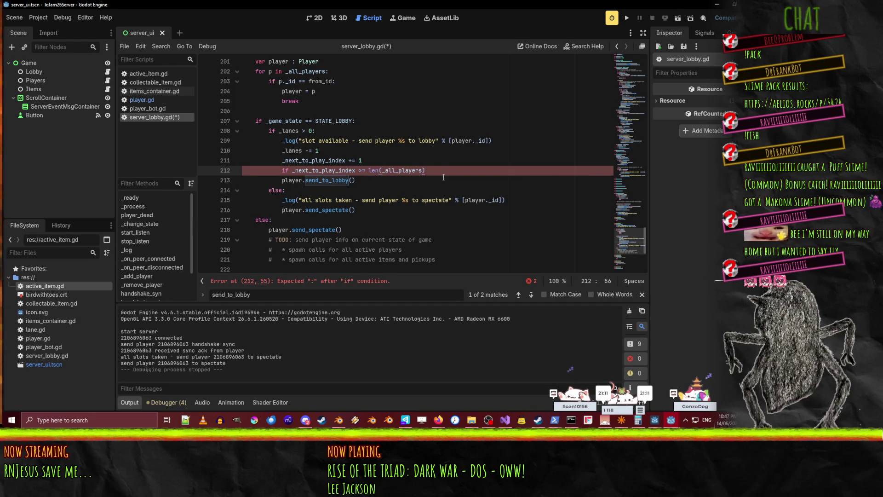
{"action": "type", "text": "_next_to_play_index = 0;"}
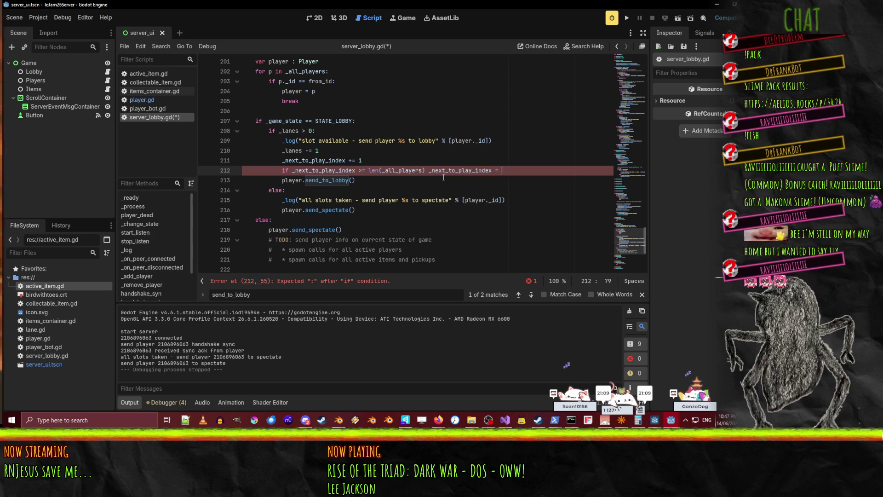
{"action": "key", "text": "BackSpace"}
- Insert the missing colon after len(_all_players) to clear the syntax error
{"action": "left_click", "coordinate": [375, 140]}
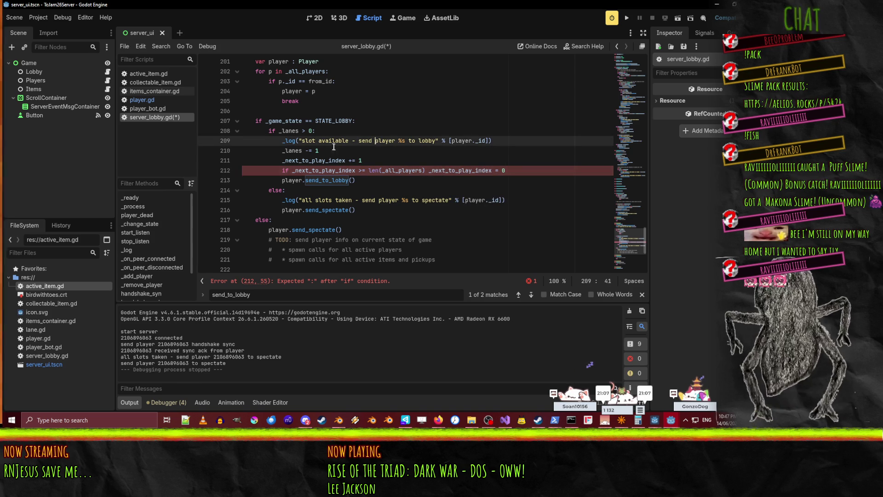
{"action": "left_click", "coordinate": [378, 182]}
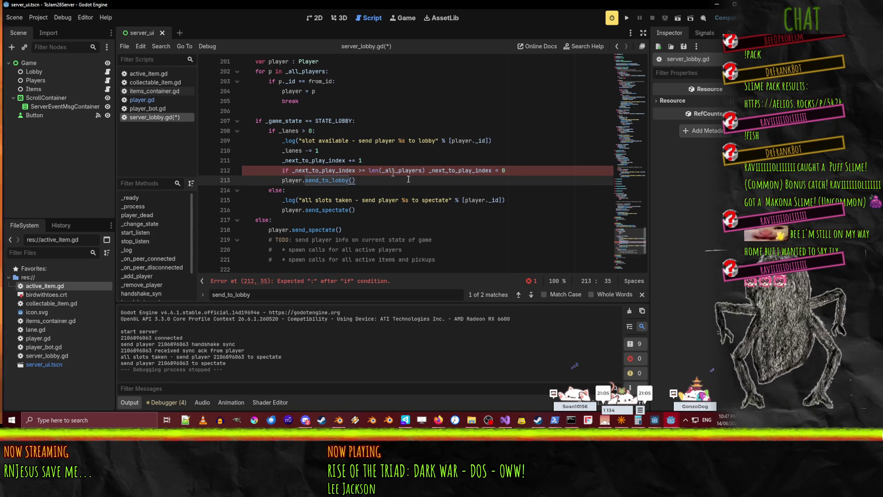
{"action": "left_click", "coordinate": [423, 171]}
{"action": "type", "text": ":"}
{"action": "key", "text": "Up"}
{"action": "key", "text": "Up"}
{"action": "key", "text": "Up"}
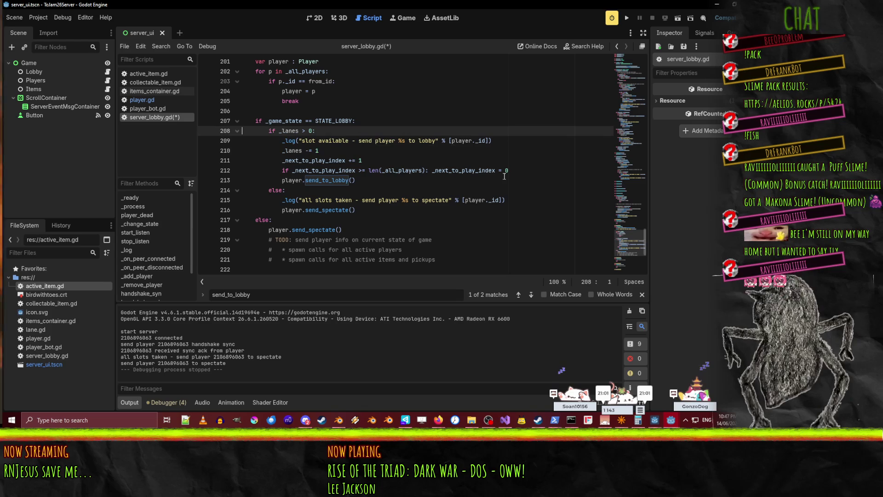
{"action": "key", "text": "Down"}
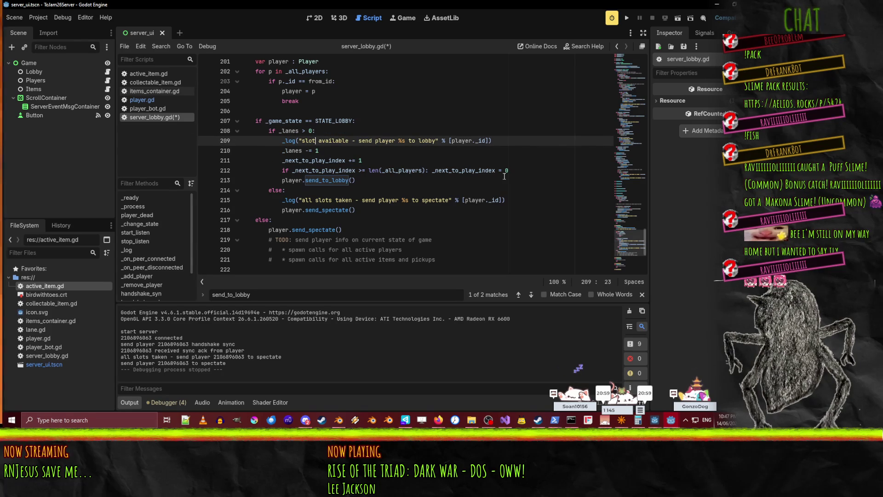
{"action": "scroll", "coordinate": [504, 176], "scroll_direction": "up", "scroll_amount": 1}
{"action": "scroll", "coordinate": [368, 166], "scroll_direction": "up", "scroll_amount": 1}
{"action": "scroll", "coordinate": [210, 158], "scroll_direction": "down", "scroll_amount": 1}
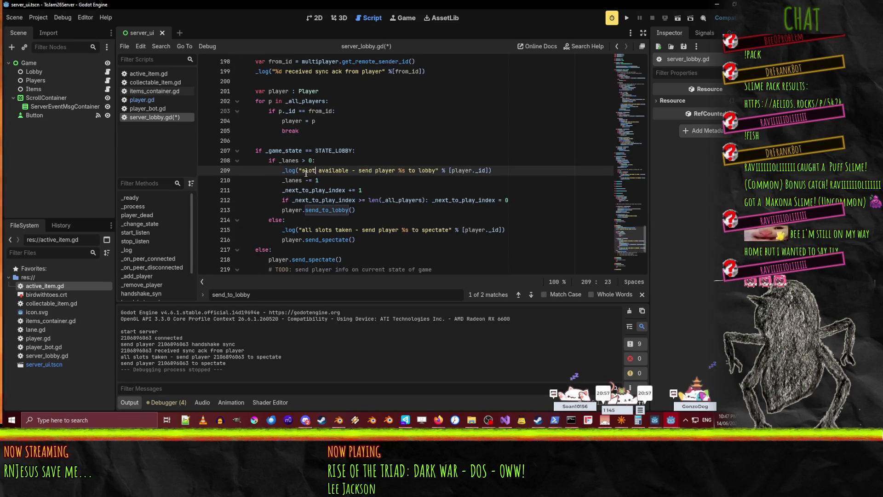
{"action": "scroll", "coordinate": [285, 206], "scroll_direction": "up", "scroll_amount": 1}
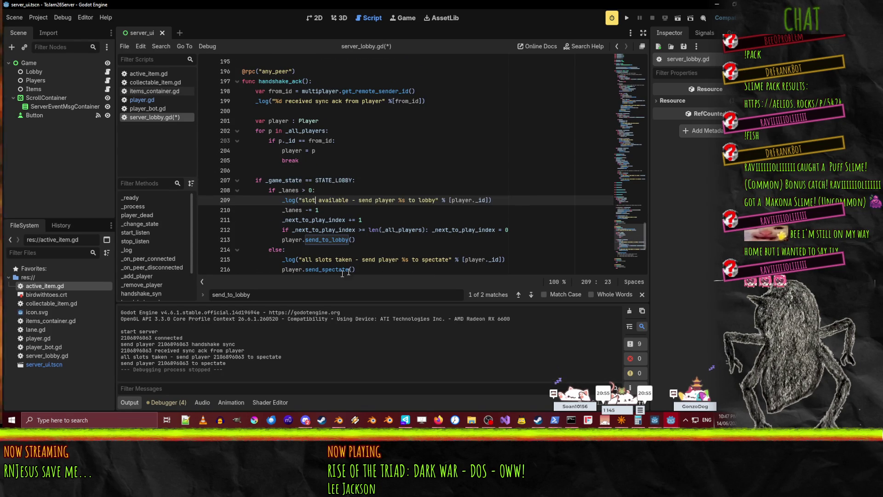
{"action": "scroll", "coordinate": [359, 254], "scroll_direction": "down", "scroll_amount": 1}
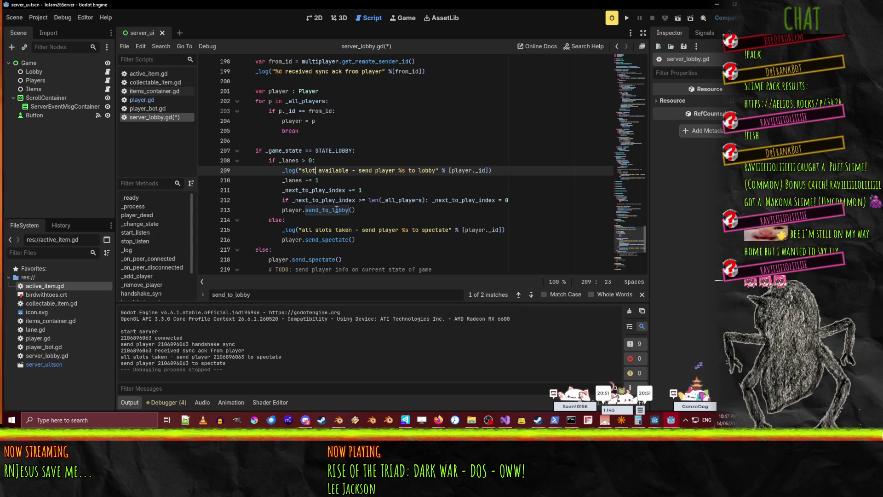
{"action": "scroll", "coordinate": [403, 226], "scroll_direction": "down", "scroll_amount": 1}
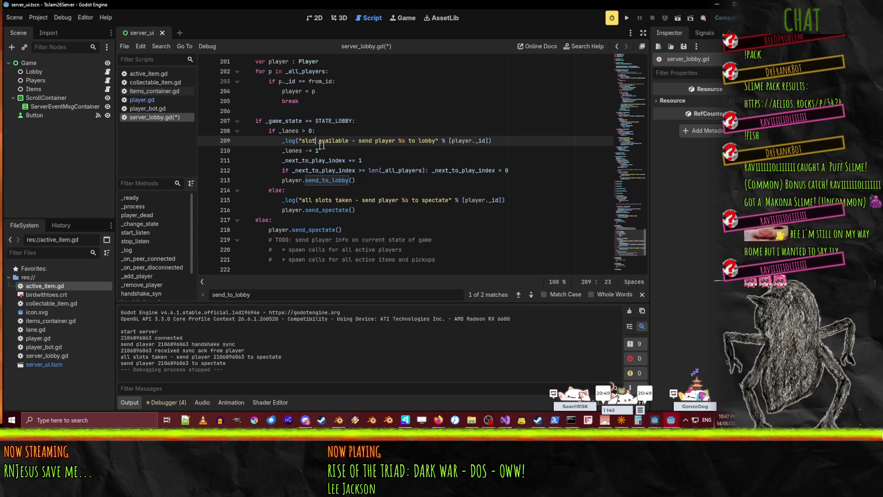
{"action": "left_click", "coordinate": [372, 124]}
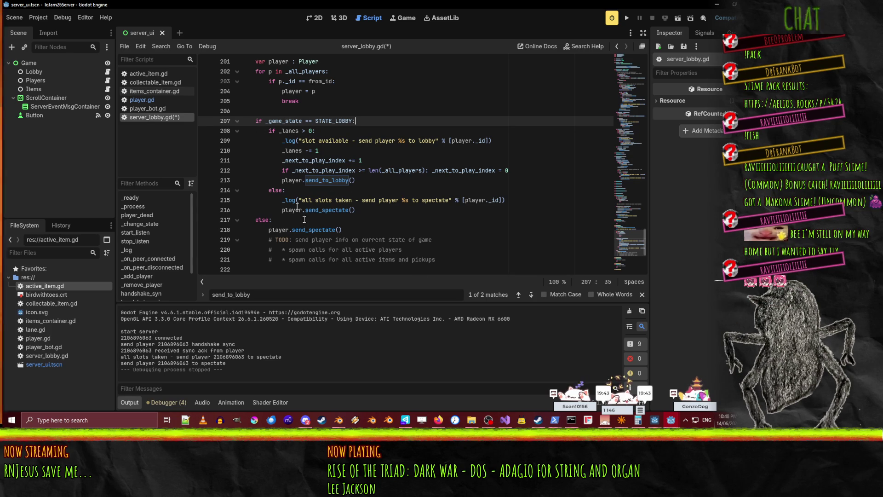
- Insert a _assign_player_to_lane(player) call on a new line above the lanes check
{"action": "left_click", "coordinate": [341, 161]}
{"action": "key", "text": "Up"}
{"action": "key", "text": "Up"}
{"action": "key", "text": "Up"}
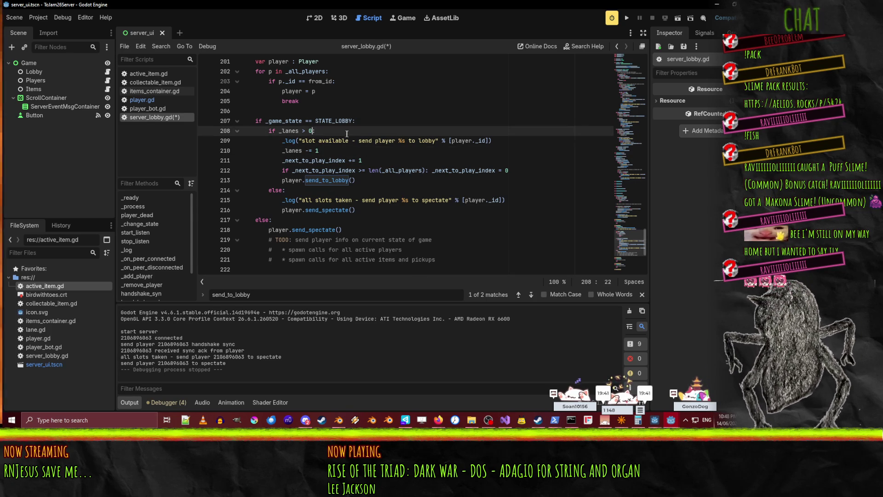
{"action": "key", "text": "Home"}
{"action": "key", "text": "Return"}
{"action": "key", "text": "Up"}
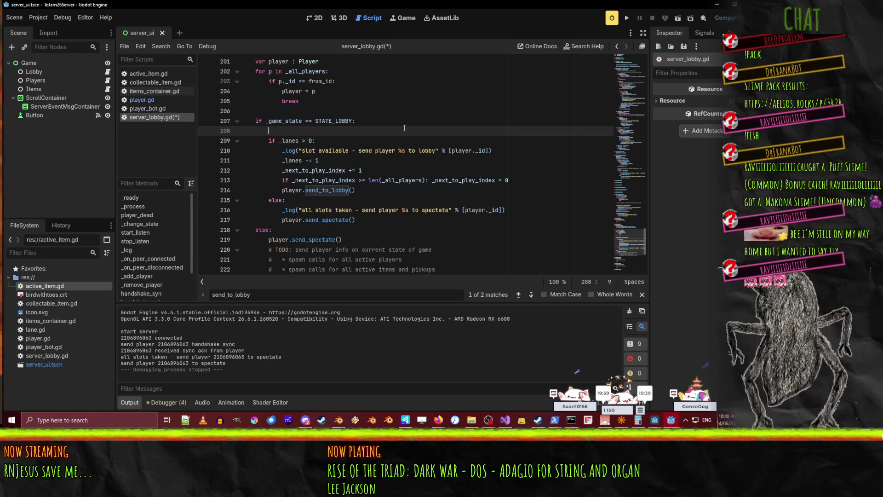
{"action": "type", "text": "_assign_pla"}
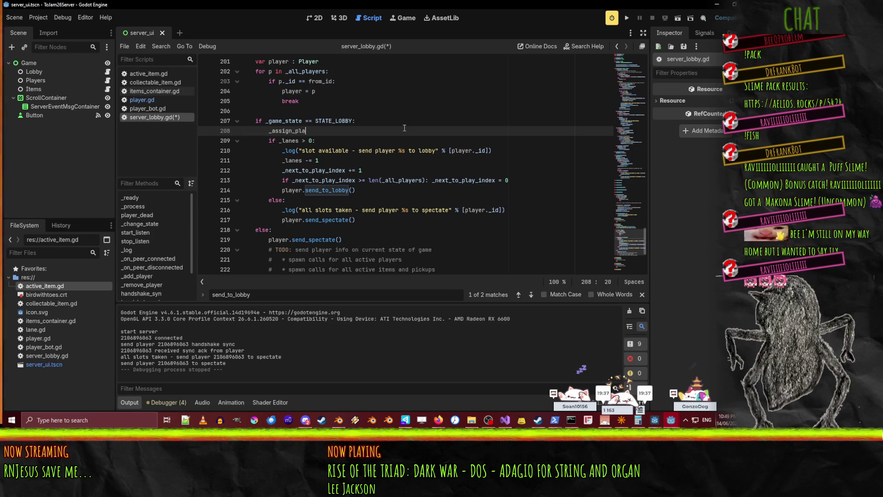
{"action": "type", "text": "yer_to_lane"}
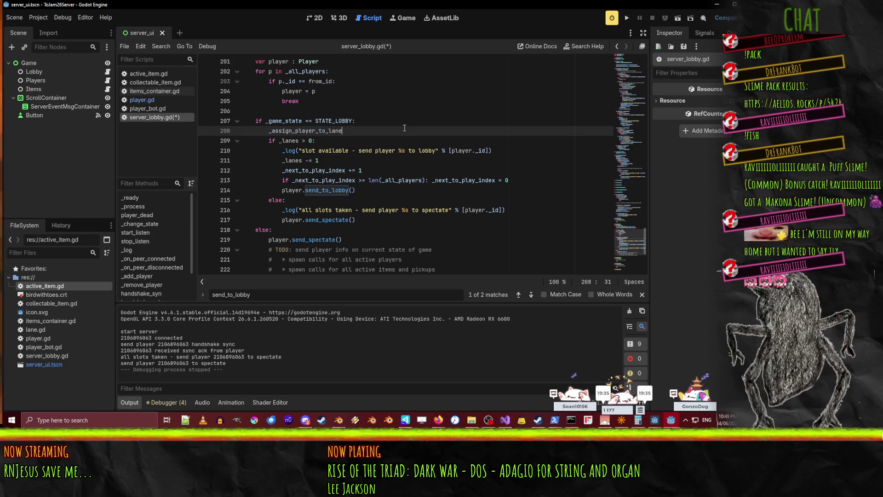
{"action": "type", "text": "(player"}
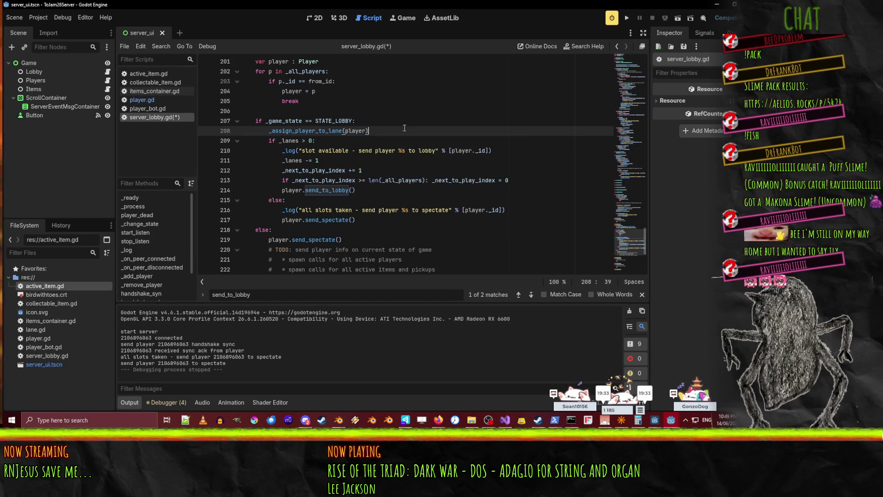
{"action": "key", "text": "Home"}
{"action": "key", "text": "Home"}
{"action": "key", "text": "shift+Down"}
{"action": "key", "text": "shift+Down"}
{"action": "key", "text": "shift+Down"}
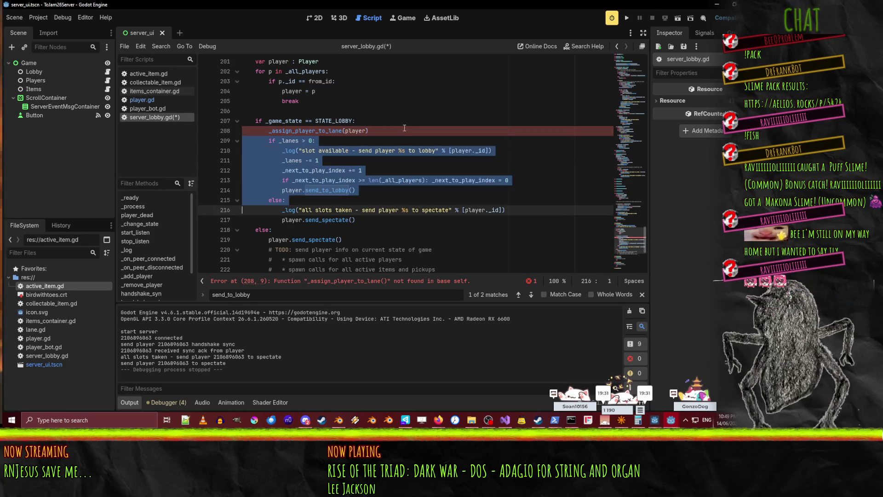
{"action": "key", "text": "Delete"}
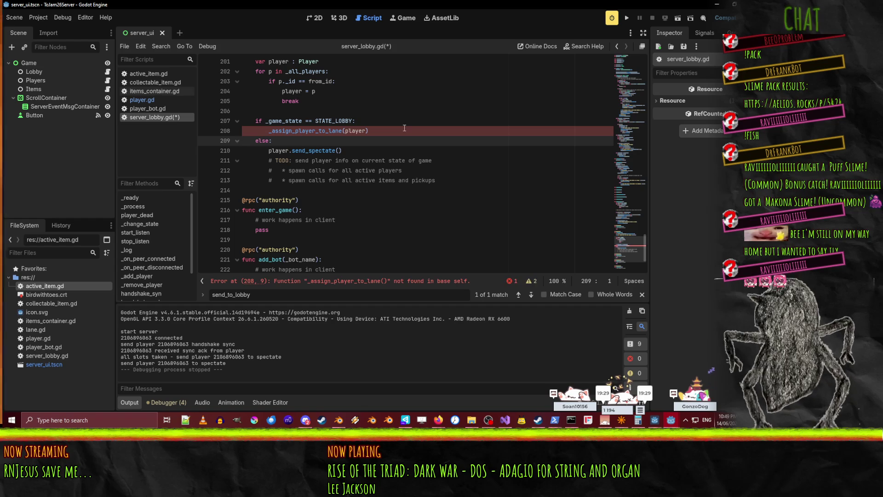
{"action": "key", "text": "ctrl+z"}
- Rename the new call to _add_player_to_game(player)
{"action": "scroll", "coordinate": [382, 163], "scroll_direction": "up", "scroll_amount": 1}
{"action": "left_click", "coordinate": [382, 163]}
{"action": "key", "text": "Home"}
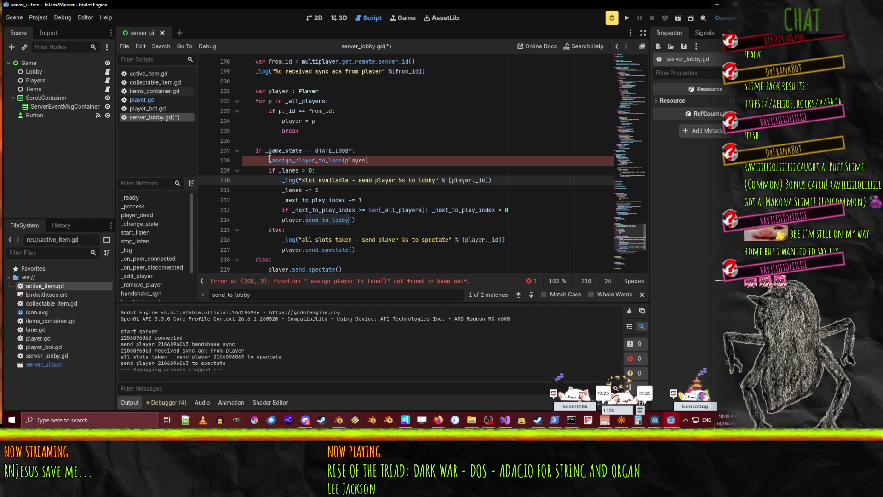
{"action": "key", "text": "Right"}
{"action": "key", "text": "Right"}
{"action": "key", "text": "Left"}
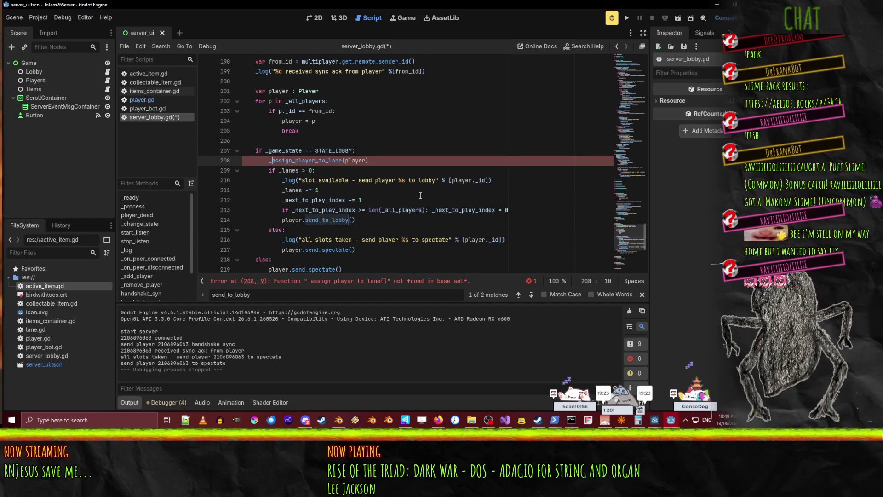
{"action": "key", "text": "shift+Right"}
{"action": "key", "text": "shift+Right"}
{"action": "key", "text": "shift+Right"}
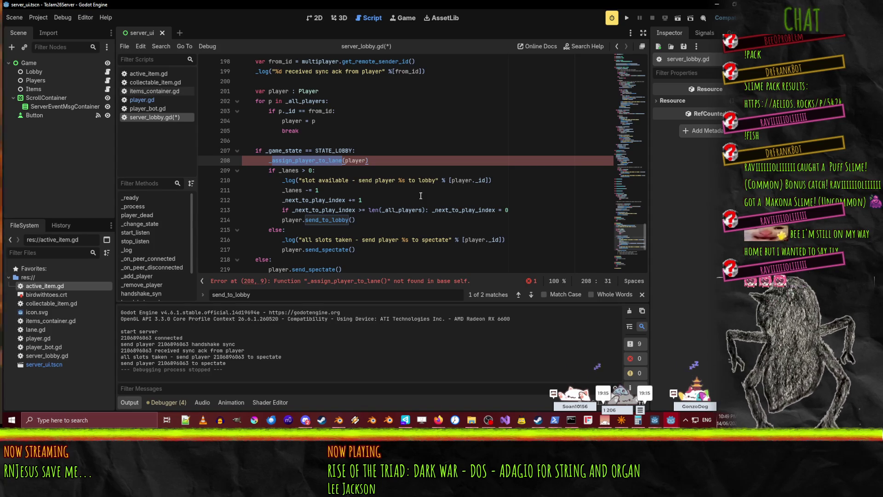
{"action": "type", "text": "add_player"}
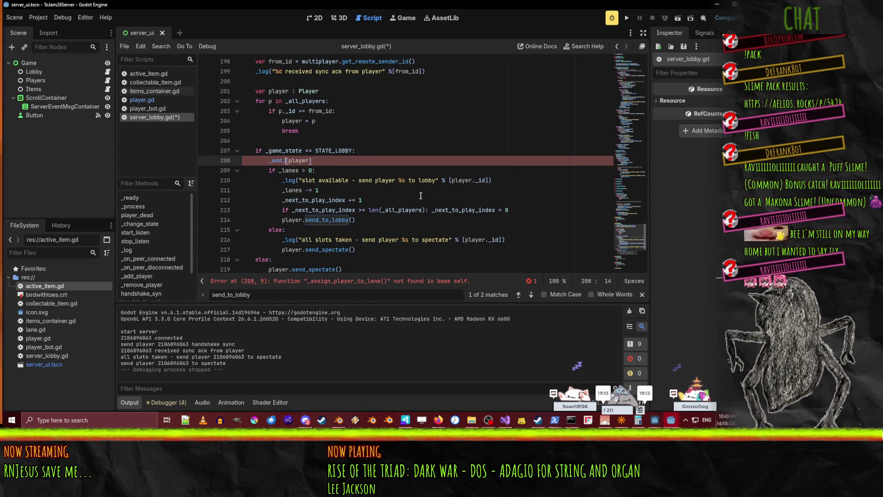
{"action": "type", "text": "_to_game"}
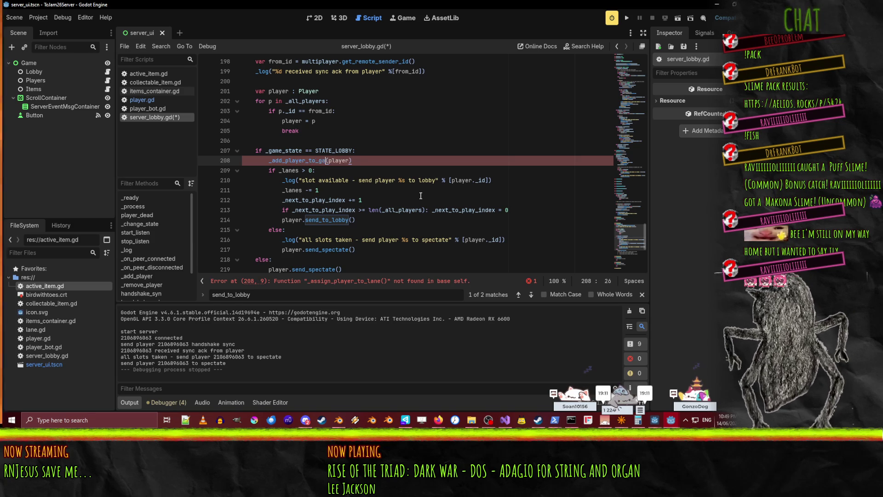
- Cut the lane-slot if/else block out of the lobby branch
{"action": "key", "text": "Down"}
{"action": "key", "text": "shift+Down"}
{"action": "key", "text": "shift+Down"}
{"action": "key", "text": "shift+Down"}
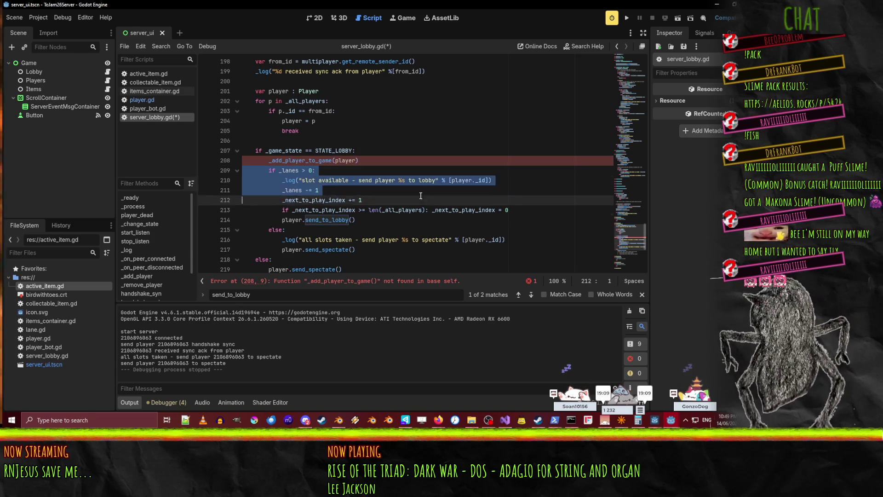
{"action": "key", "text": "shift+Home"}
{"action": "key", "text": "ctrl+c"}
{"action": "key", "text": "Delete"}
- Add func _add_player_to_game(player : Player): below the spectate comments and paste the block into it
{"action": "key", "text": "Down"}
{"action": "key", "text": "Down"}
{"action": "key", "text": "Down"}
{"action": "left_click", "coordinate": [347, 223]}
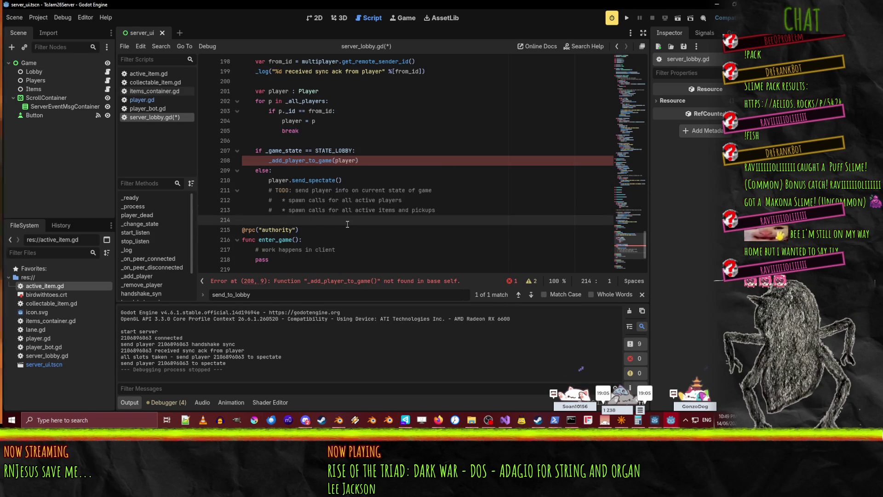
{"action": "key", "text": "Return"}
{"action": "key", "text": "Return"}
{"action": "key", "text": "Up"}
{"action": "type", "text": "func _a"}
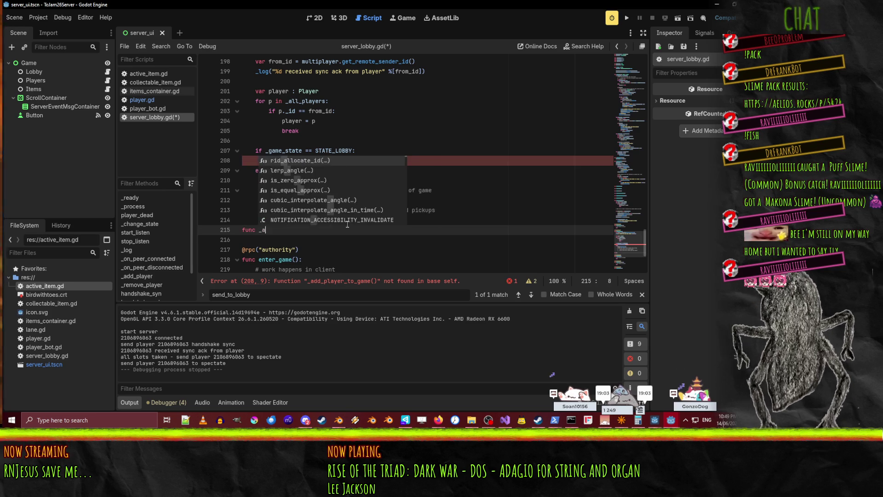
{"action": "type", "text": "dd_player_to_"}
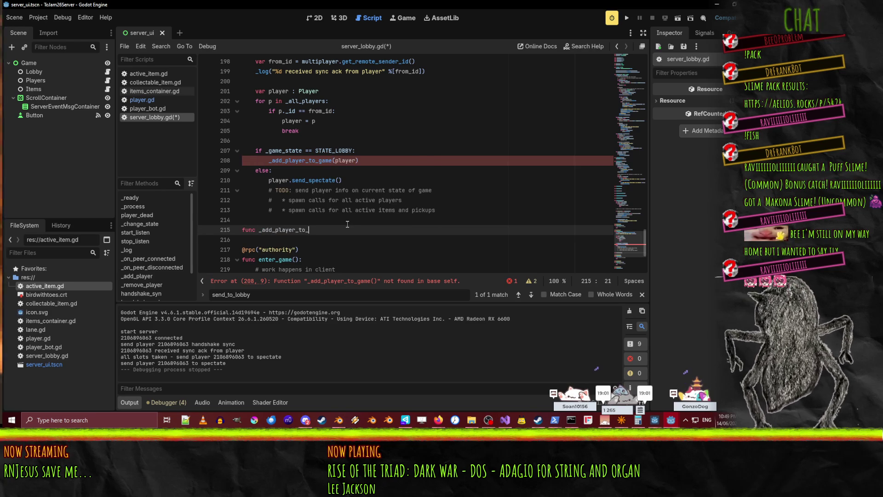
{"action": "type", "text": "game(player : Pla"}
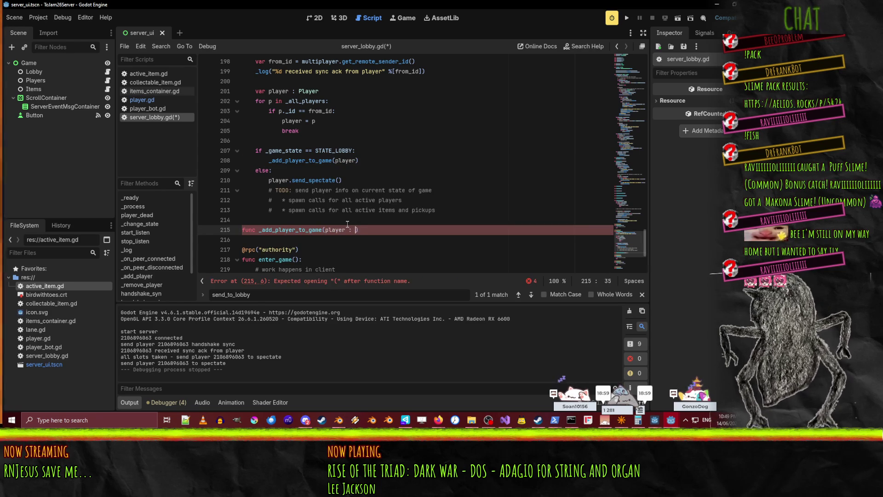
{"action": "type", "text": "yer) ->"}
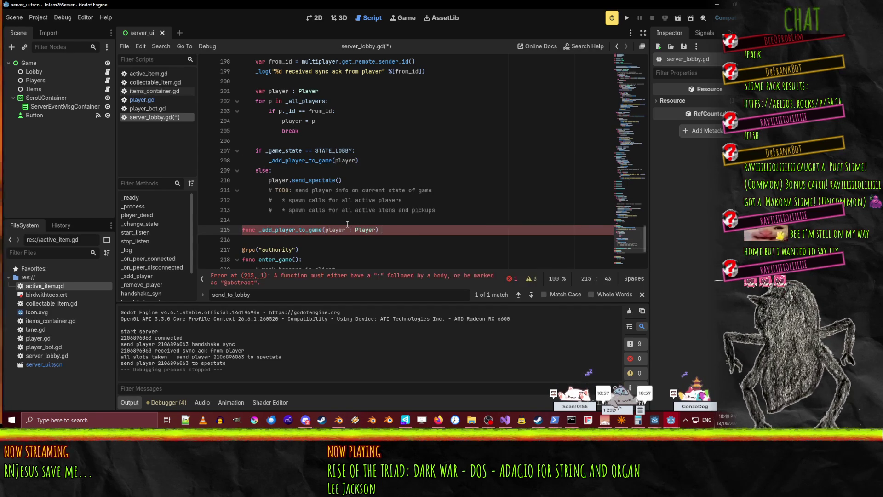
{"action": "key", "text": "BackSpace"}
{"action": "type", "text": ":"}
{"action": "key", "text": "Return"}
{"action": "key", "text": "ctrl+v"}
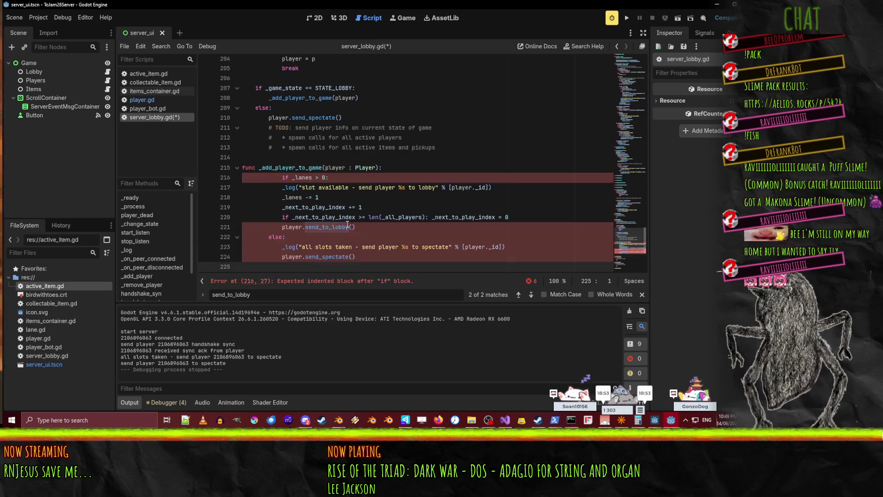
- Fix the pasted block's indentation so it sits inside the new function
{"action": "key", "text": "shift+Up"}
{"action": "key", "text": "shift+Up"}
{"action": "key", "text": "shift+Up"}
{"action": "key", "text": "shift+Tab"}
{"action": "key", "text": "shift+Tab"}
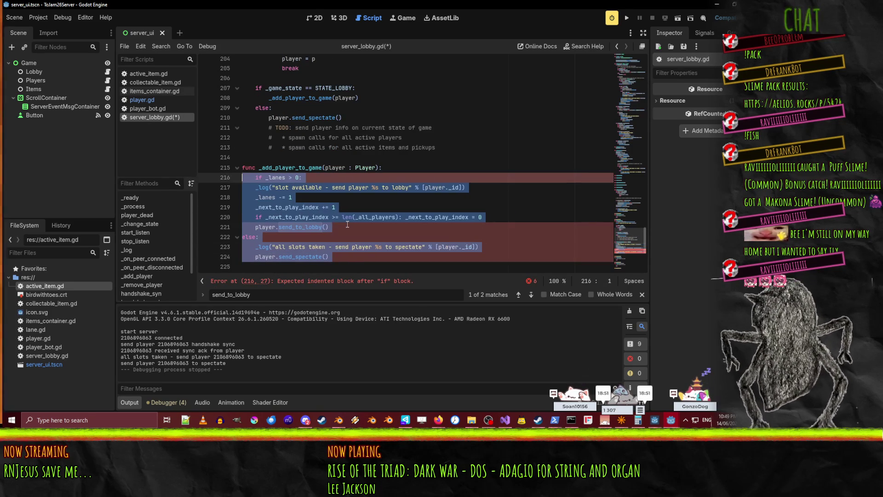
{"action": "key", "text": "Left"}
{"action": "key", "text": "shift+Tab"}
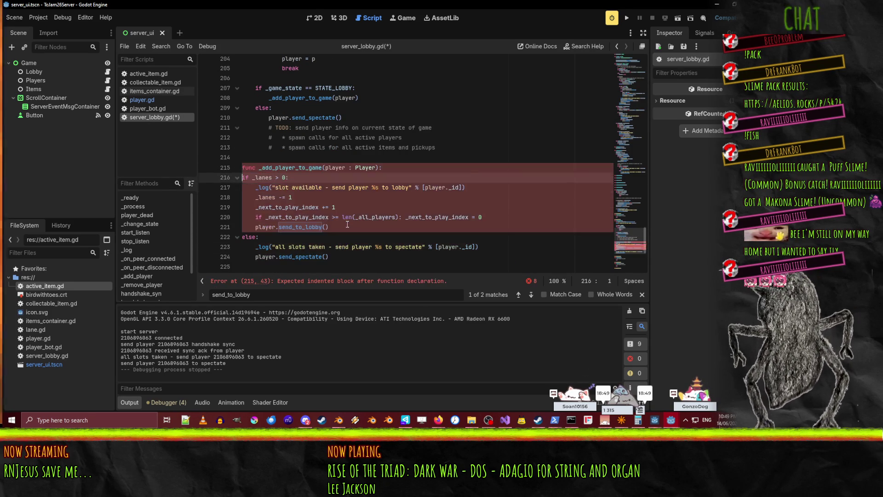
{"action": "key", "text": "shift+Down"}
{"action": "key", "text": "shift+Down"}
{"action": "key", "text": "shift+Down"}
{"action": "key", "text": "Tab"}
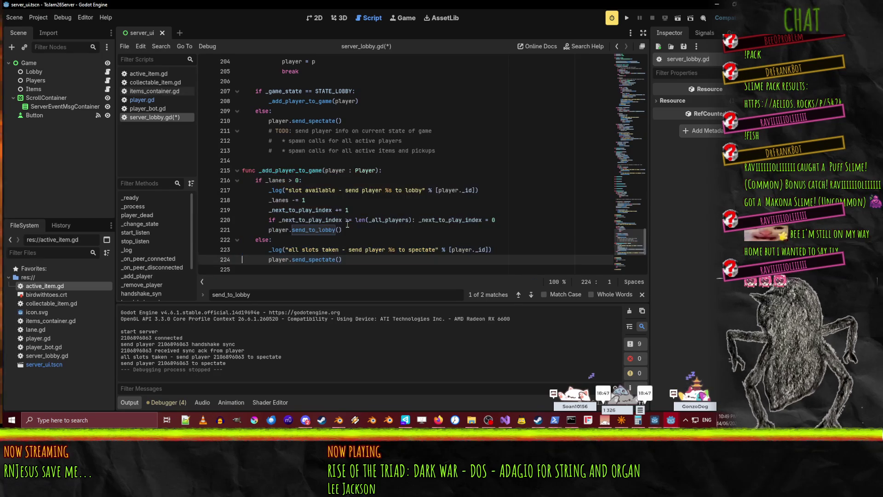
{"action": "double_click", "coordinate": [283, 171]}
{"action": "key", "text": "ctrl+c"}
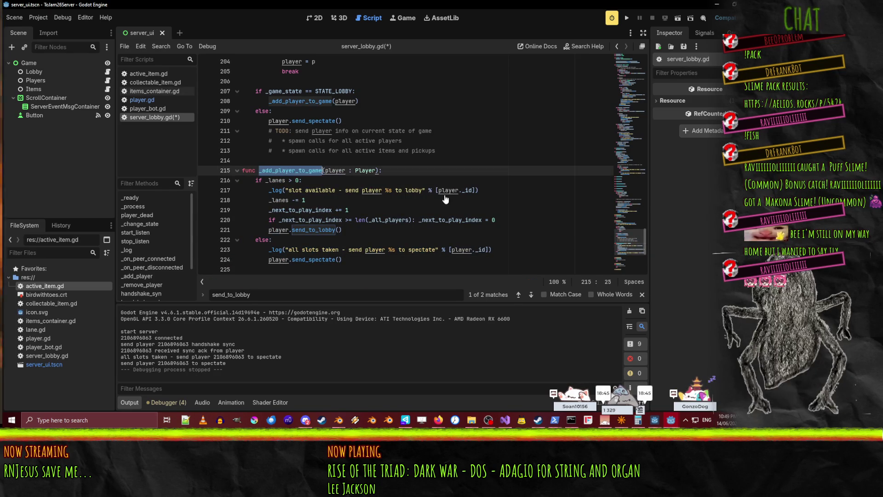
- Search the script for send_spectate to locate the lobby player loop in _change_state
{"action": "left_click", "coordinate": [398, 200]}
{"action": "scroll", "coordinate": [405, 202], "scroll_direction": "up", "scroll_amount": 1}
{"action": "scroll", "coordinate": [407, 203], "scroll_direction": "up", "scroll_amount": 1}
{"action": "left_click", "coordinate": [338, 162]}
{"action": "scroll", "coordinate": [312, 168], "scroll_direction": "down", "scroll_amount": 5}
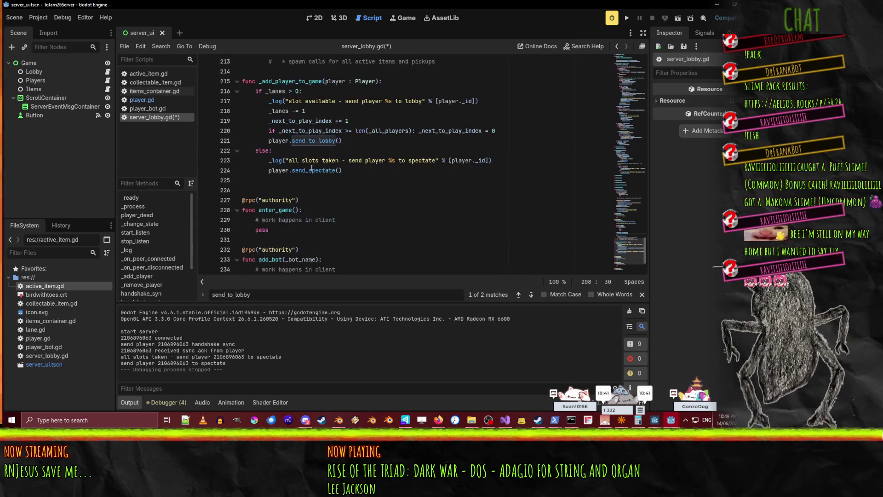
{"action": "double_click", "coordinate": [311, 169]}
{"action": "key", "text": "ctrl+f"}
{"action": "left_click", "coordinate": [519, 295]}
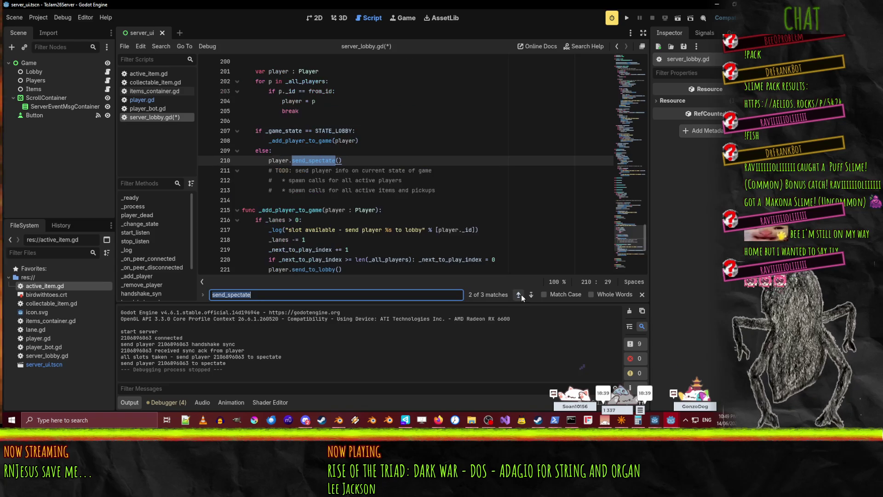
{"action": "scroll", "coordinate": [274, 182], "scroll_direction": "up", "scroll_amount": 1}
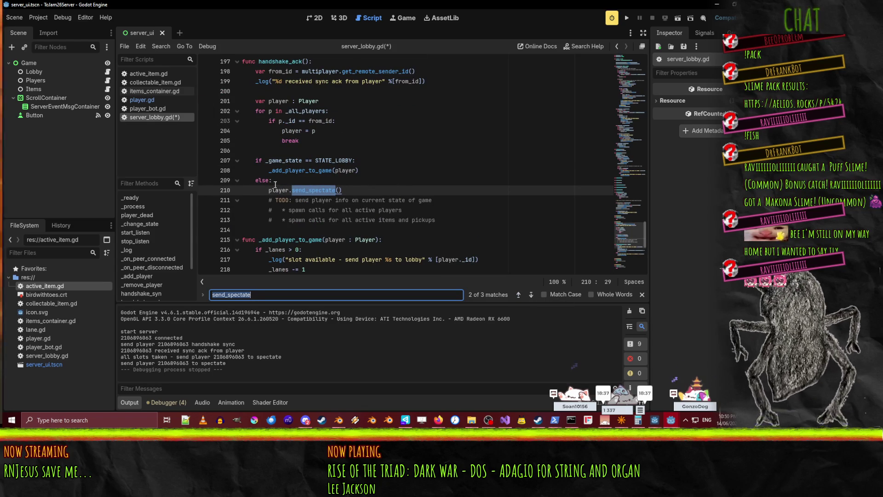
{"action": "left_click", "coordinate": [519, 295]}
{"action": "scroll", "coordinate": [294, 163], "scroll_direction": "up", "scroll_amount": 2}
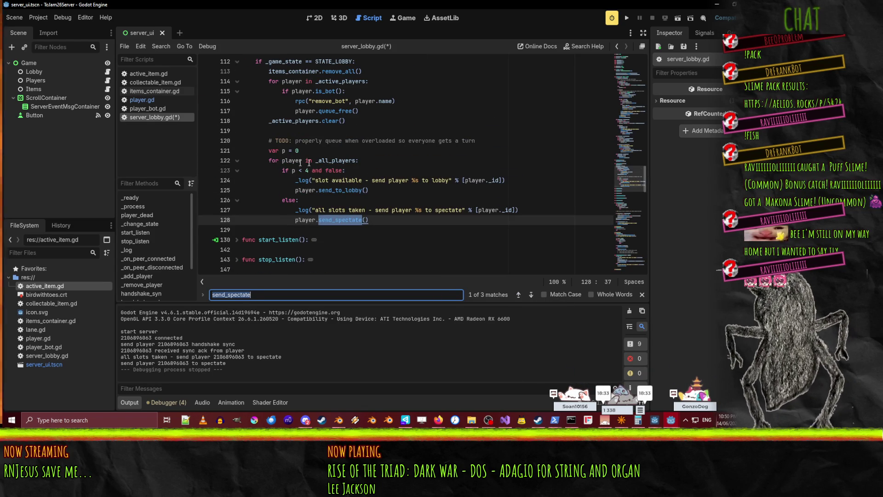
- Add an indented _add_player_to_game(player) call inside the for loop
{"action": "left_click", "coordinate": [251, 170]}
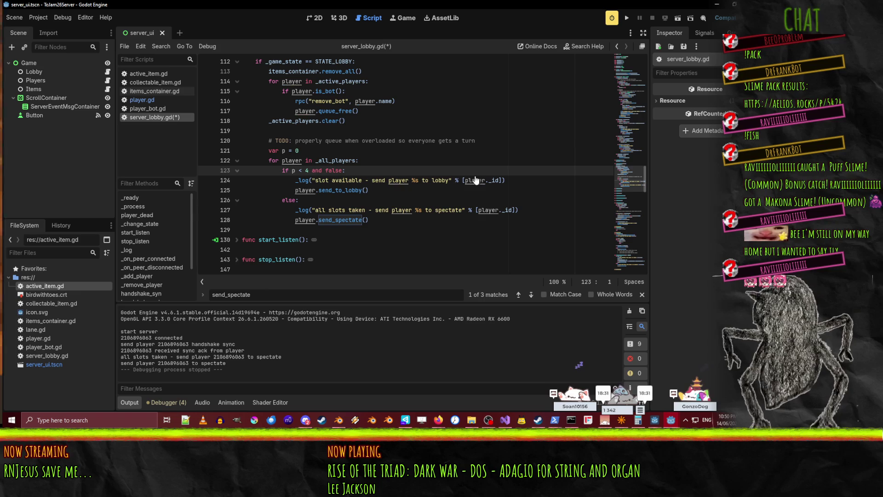
{"action": "key", "text": "ctrl+v"}
{"action": "key", "text": "Return"}
{"action": "key", "text": "Up"}
{"action": "key", "text": "Tab"}
{"action": "key", "text": "Tab"}
{"action": "key", "text": "Tab"}
{"action": "key", "text": "End"}
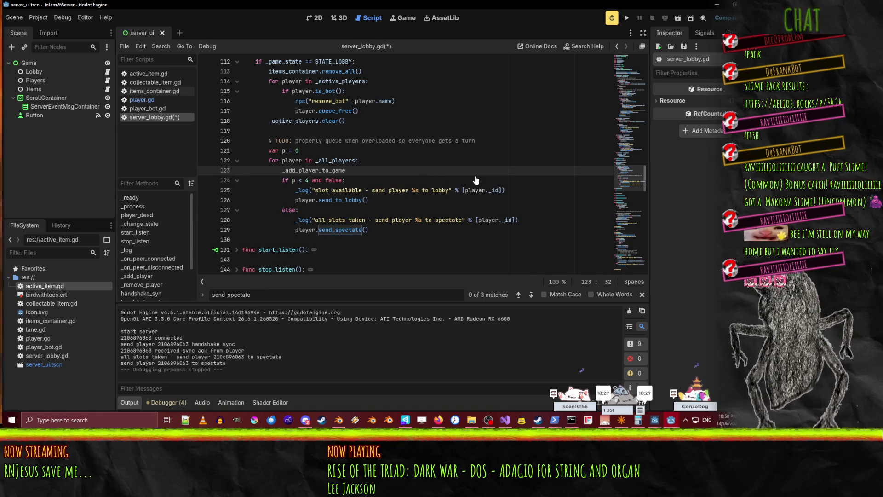
{"action": "type", "text": "(player)"}
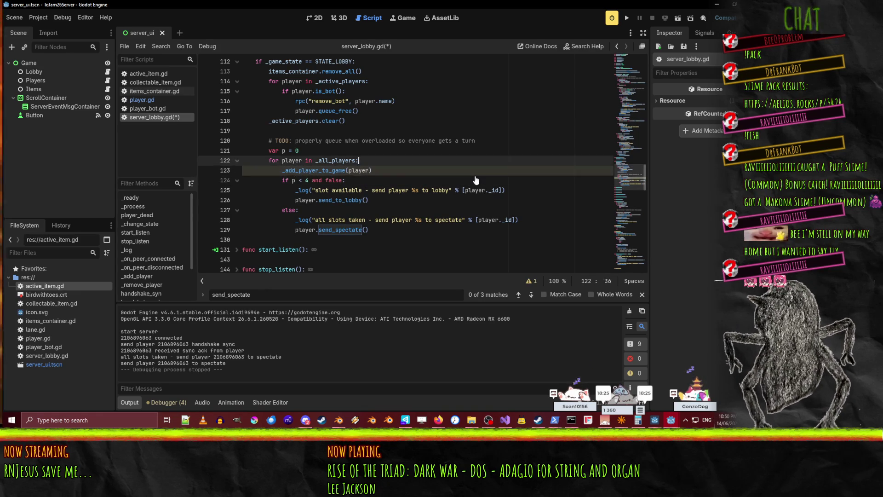
- Delete var p = 0, the TODO comment and the old if/else slot check, then save
{"action": "key", "text": "Up"}
{"action": "key", "text": "Up"}
{"action": "key", "text": "ctrl+shift+k"}
{"action": "key", "text": "Down"}
{"action": "key", "text": "Down"}
{"action": "key", "text": "shift+Down"}
{"action": "key", "text": "shift+Down"}
{"action": "key", "text": "shift+Down"}
{"action": "key", "text": "ctrl+x"}
{"action": "key", "text": "ctrl+z"}
{"action": "key", "text": "Up"}
{"action": "key", "text": "Up"}
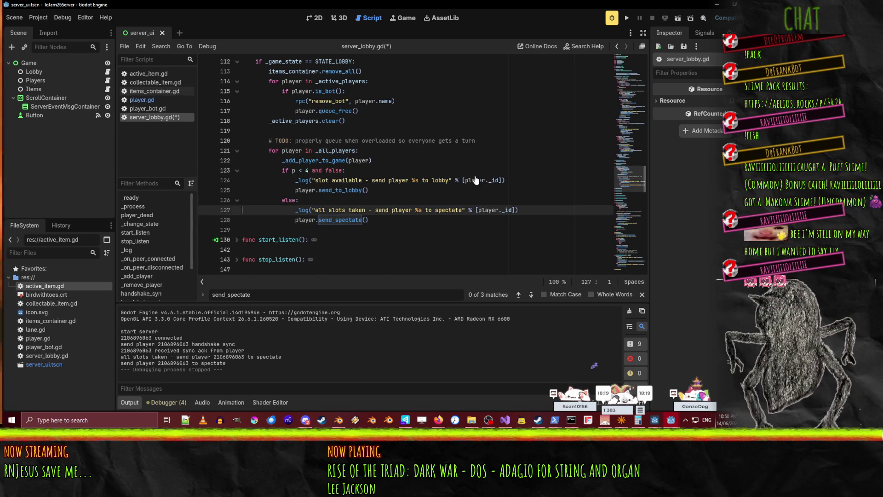
{"action": "key", "text": "Up"}
{"action": "key", "text": "Up"}
{"action": "key", "text": "Up"}
{"action": "key", "text": "shift+Down"}
{"action": "key", "text": "shift+Down"}
{"action": "key", "text": "shift+Down"}
{"action": "key", "text": "ctrl+x"}
{"action": "key", "text": "BackSpace"}
{"action": "key", "text": "Up"}
{"action": "key", "text": "Up"}
{"action": "key", "text": "ctrl+x"}
{"action": "key", "text": "Up"}
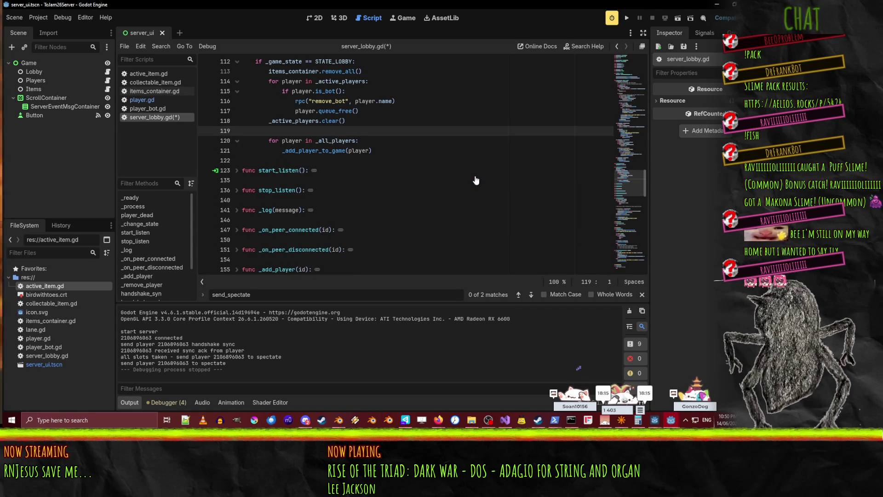
{"action": "scroll", "coordinate": [476, 180], "scroll_direction": "up", "scroll_amount": 2}
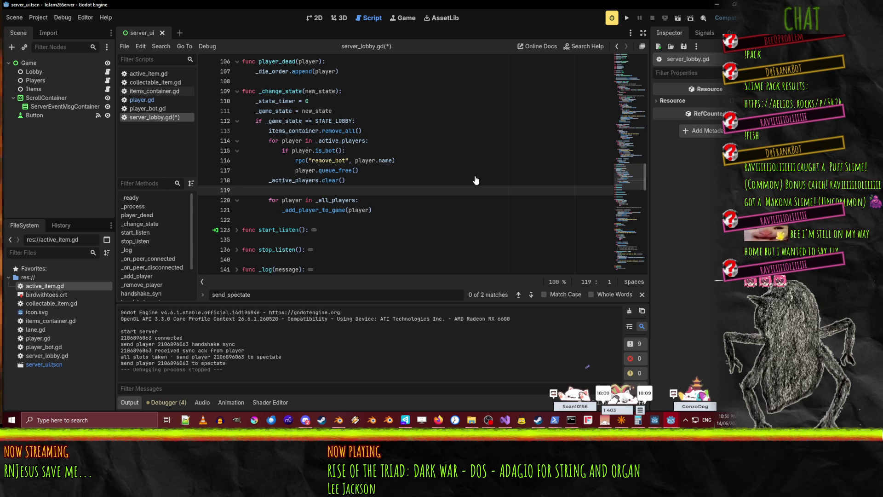
{"action": "key", "text": "ctrl+s"}
- Add comments '# send players to game until possible lanes occupied' and '# send remainder to spectate' above the loop
{"action": "key", "text": "Up"}
{"action": "key", "text": "Up"}
{"action": "key", "text": "Up"}
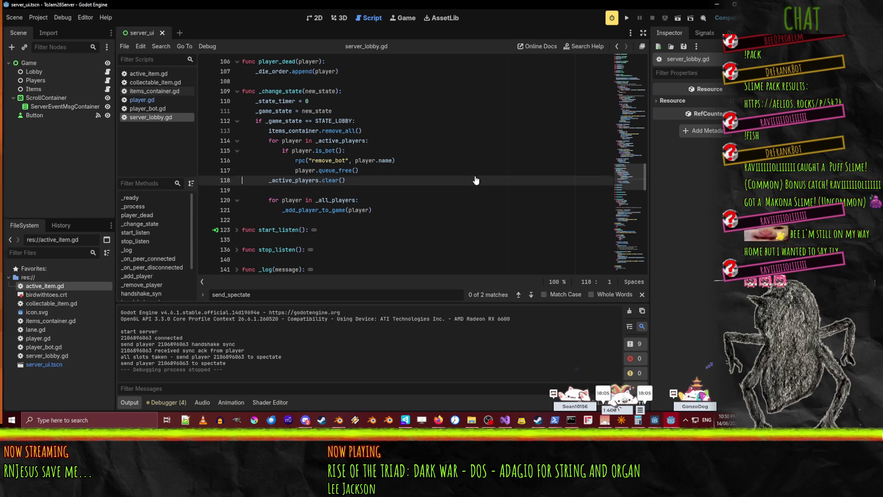
{"action": "key", "text": "Up"}
{"action": "key", "text": "Up"}
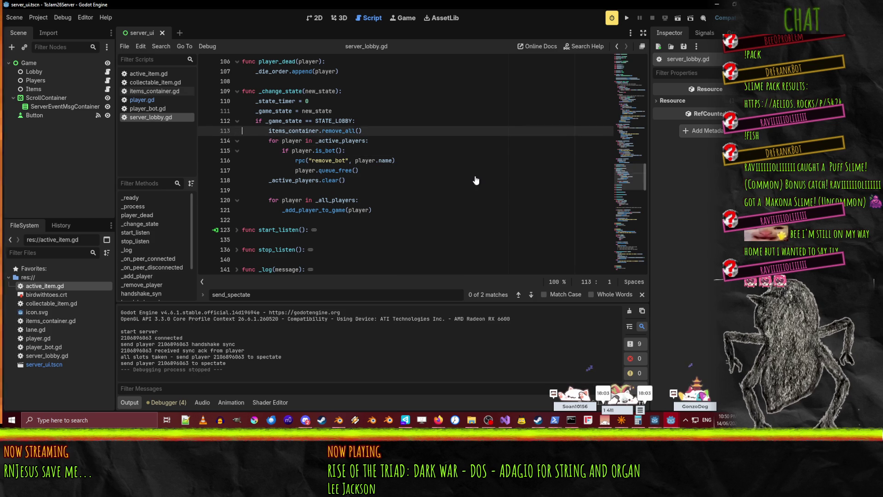
{"action": "key", "text": "Down"}
{"action": "key", "text": "Down"}
{"action": "key", "text": "Down"}
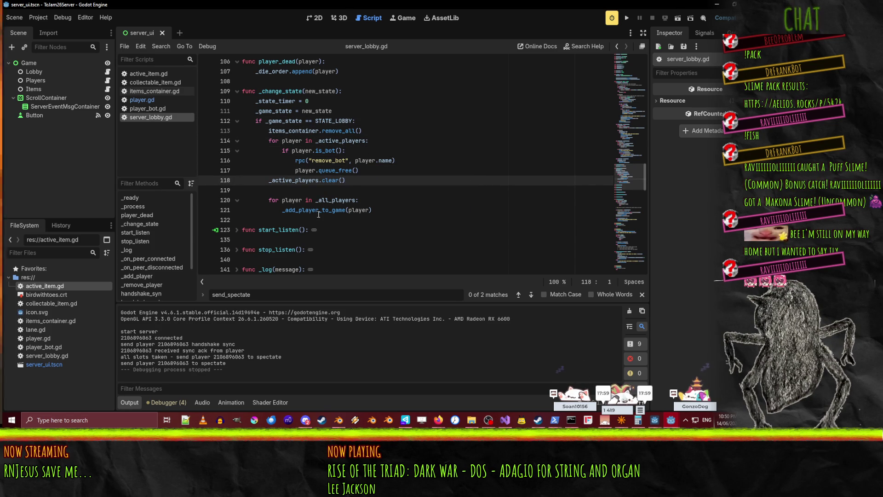
{"action": "left_click", "coordinate": [306, 212]}
{"action": "double_click", "coordinate": [306, 211]}
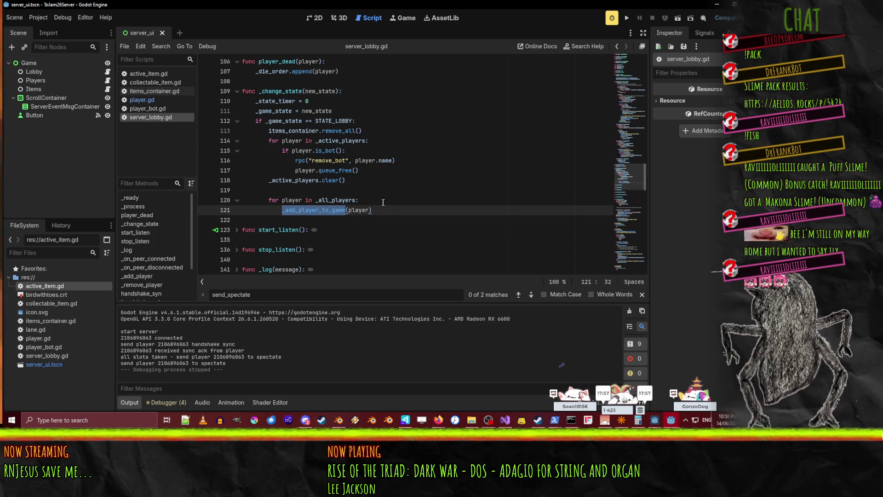
{"action": "key", "text": "Up"}
{"action": "key", "text": "Up"}
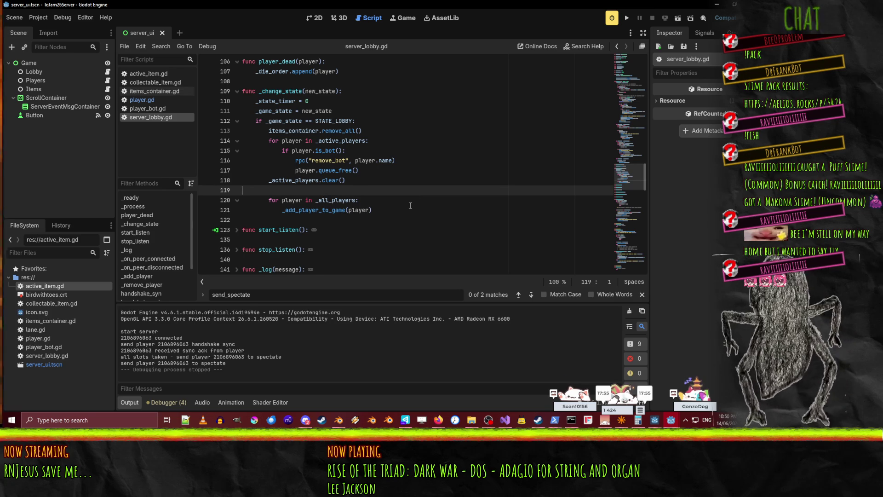
{"action": "key", "text": "Return"}
{"action": "type", "text": "# send player"}
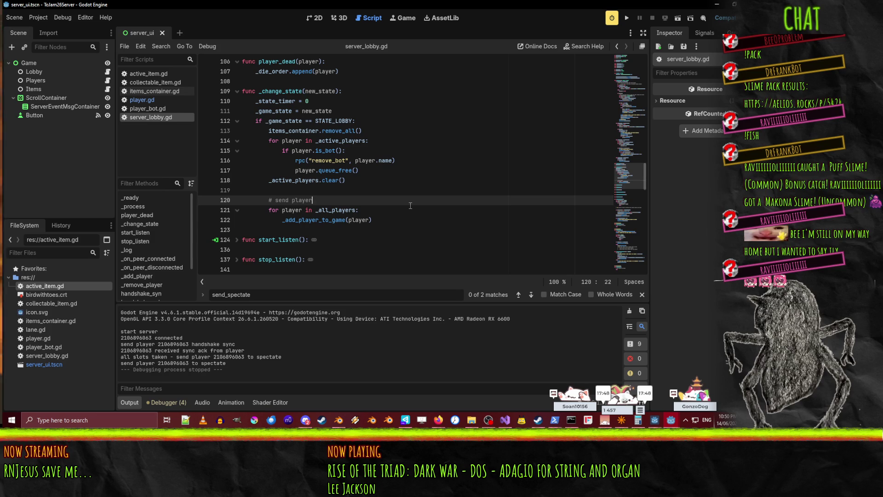
{"action": "type", "text": "s"}
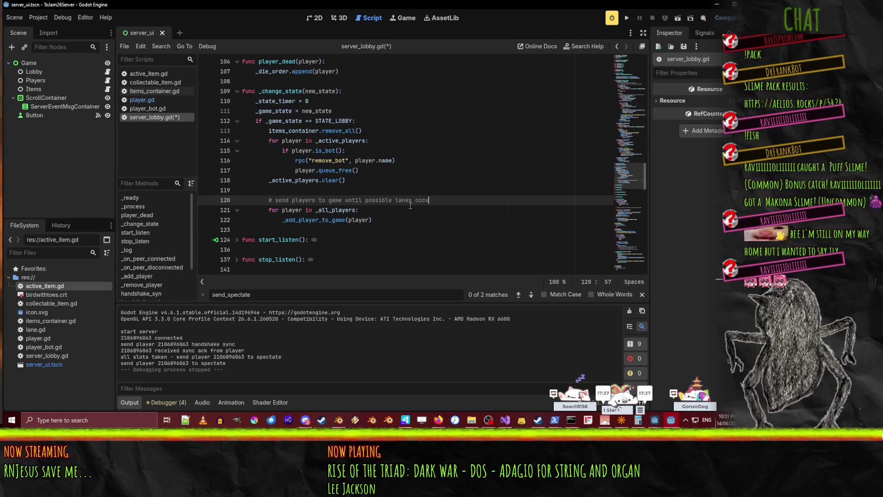
{"action": "type", "text": "ed"}
{"action": "key", "text": "Return"}
{"action": "type", "text": "# send remainder to spectate"}
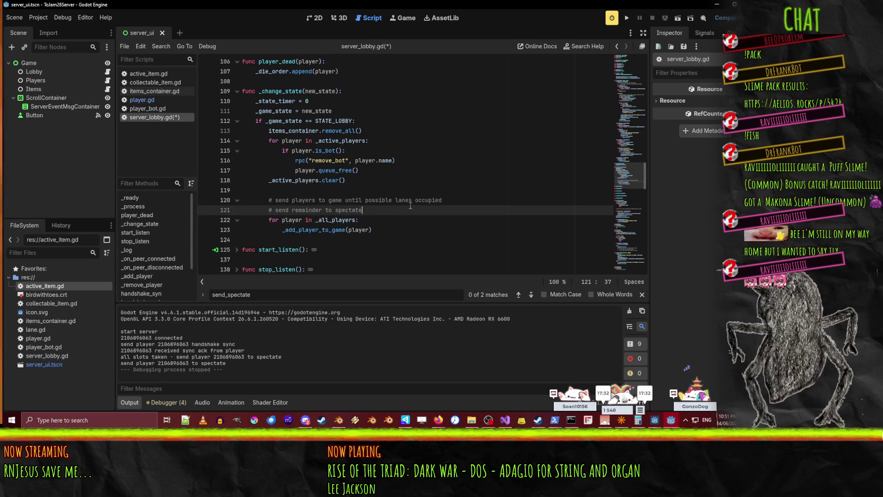
- Save server_lobby.gd and scroll through the updated code
{"action": "key", "text": "ctrl+s"}
{"action": "scroll", "coordinate": [341, 210], "scroll_direction": "down", "scroll_amount": 15}
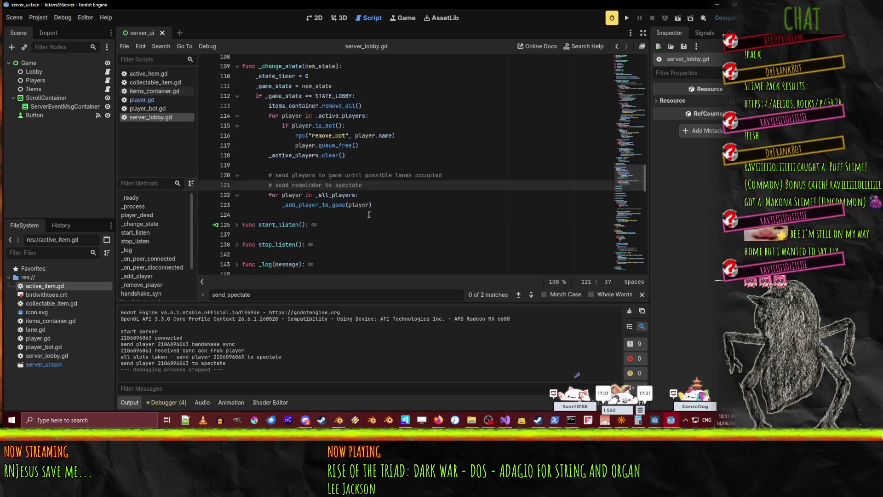
{"action": "scroll", "coordinate": [341, 210], "scroll_direction": "up", "scroll_amount": 10}
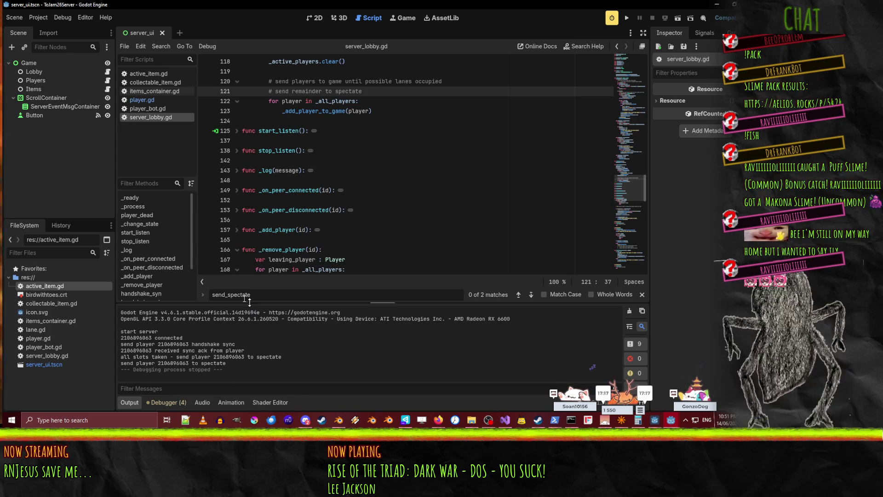
{"action": "scroll", "coordinate": [368, 242], "scroll_direction": "down", "scroll_amount": 9}
{"action": "scroll", "coordinate": [368, 245], "scroll_direction": "up", "scroll_amount": 2}
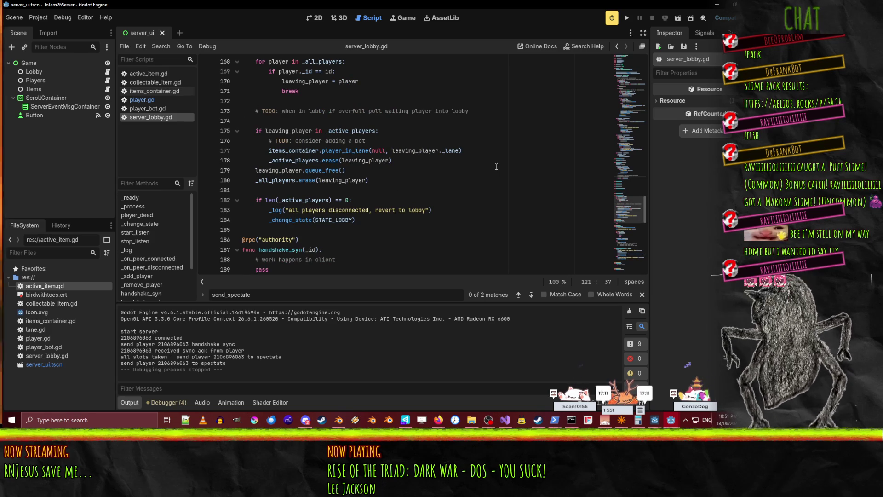
{"action": "scroll", "coordinate": [497, 167], "scroll_direction": "up", "scroll_amount": 1}
{"action": "left_click", "coordinate": [276, 150]}
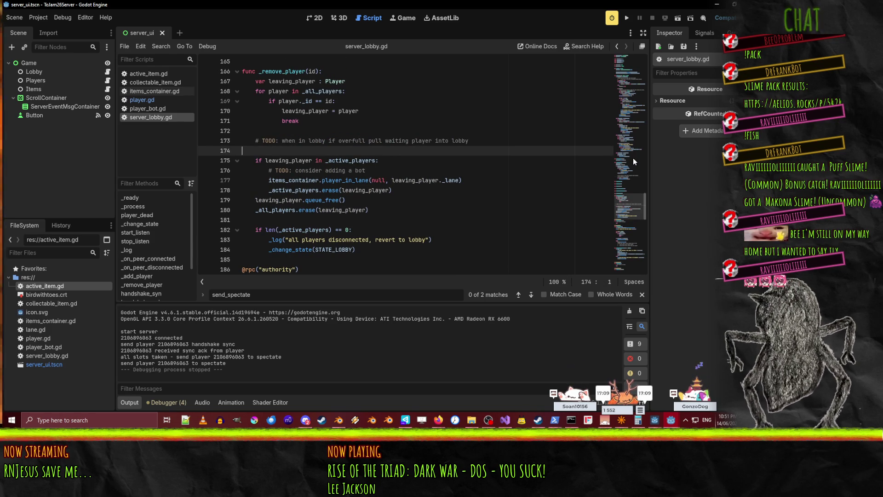
{"action": "key", "text": "ctrl+shift+k"}
{"action": "key", "text": "Home"}
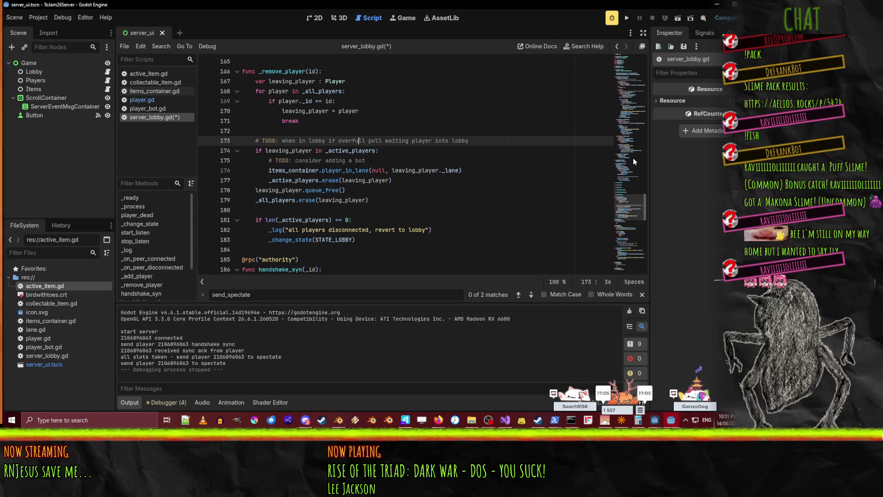
{"action": "key", "text": "Up"}
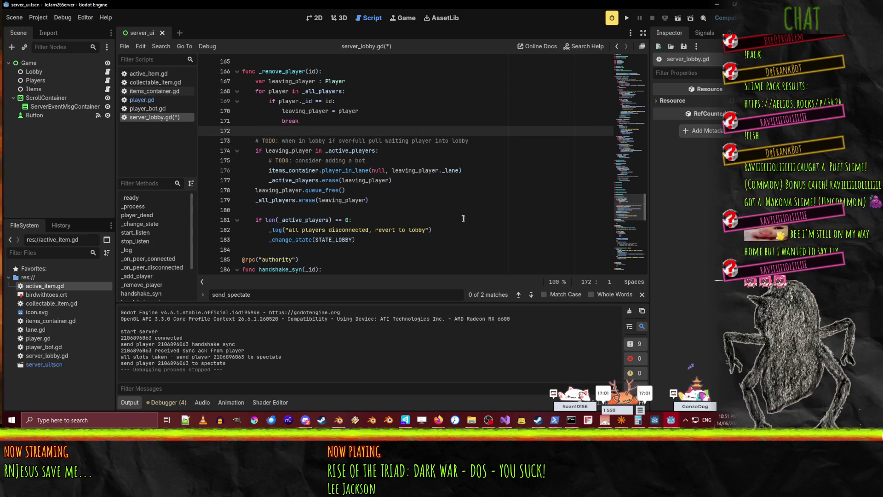
{"action": "scroll", "coordinate": [436, 218], "scroll_direction": "down", "scroll_amount": 8}
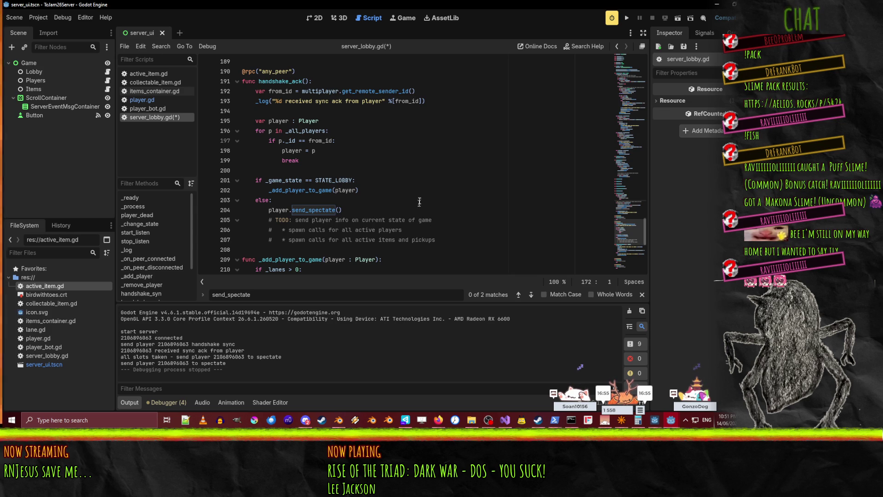
{"action": "left_click", "coordinate": [388, 189]}
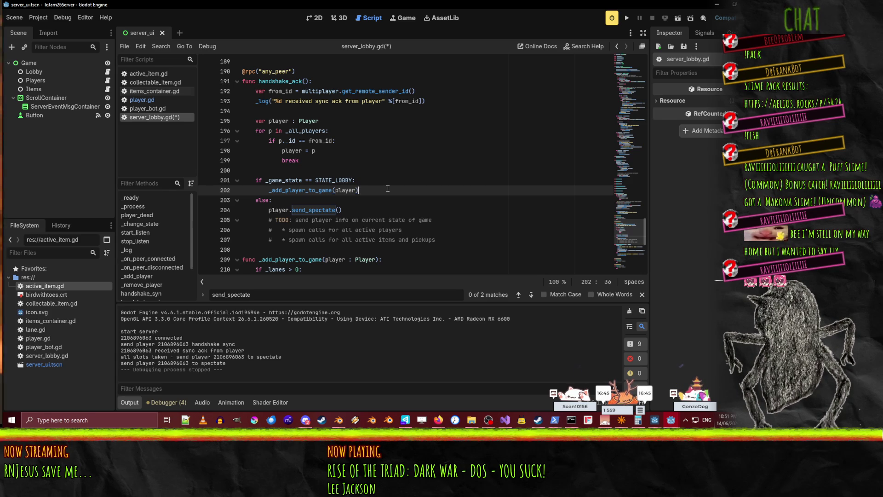
{"action": "left_click", "coordinate": [311, 190]}
{"action": "left_click", "coordinate": [360, 189]}
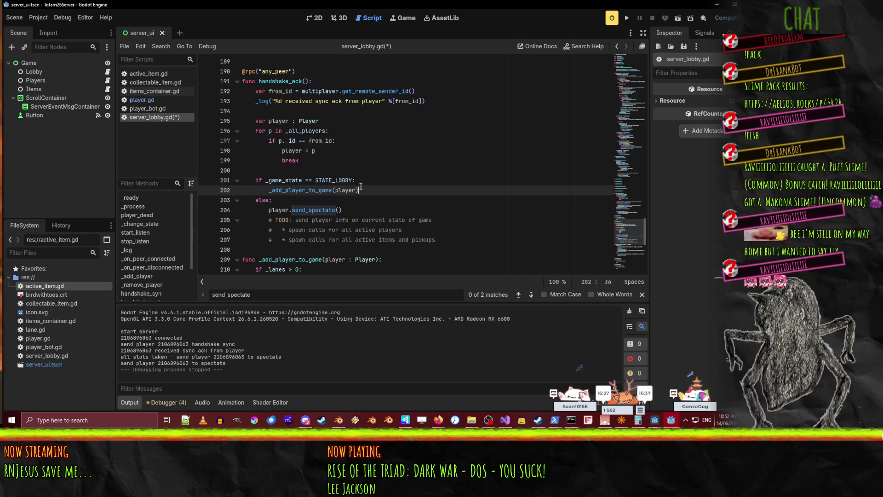
{"action": "scroll", "coordinate": [218, 192], "scroll_direction": "down", "scroll_amount": 2}
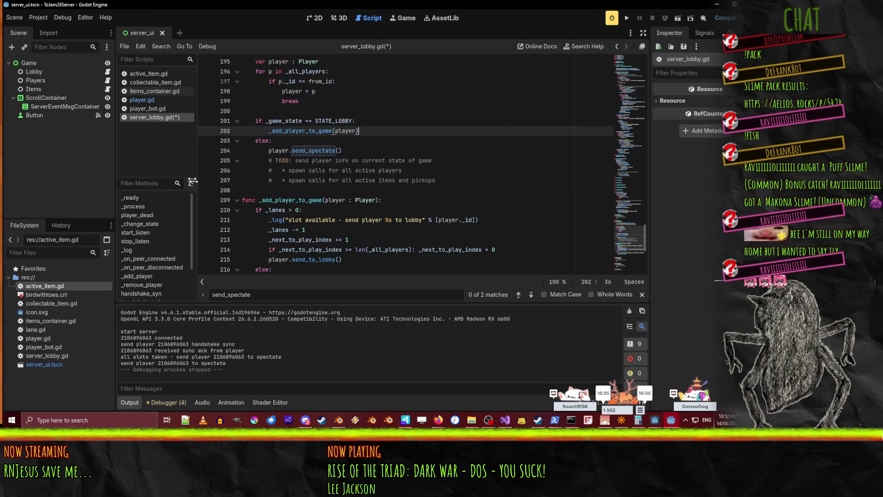
{"action": "key", "text": "Down"}
{"action": "key", "text": "Down"}
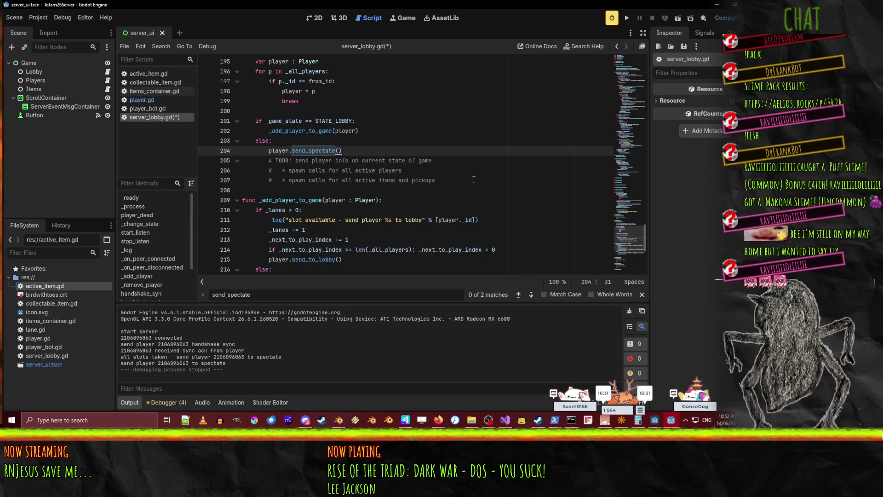
{"action": "key", "text": "ctrl+s"}
{"action": "left_click", "coordinate": [404, 160]}
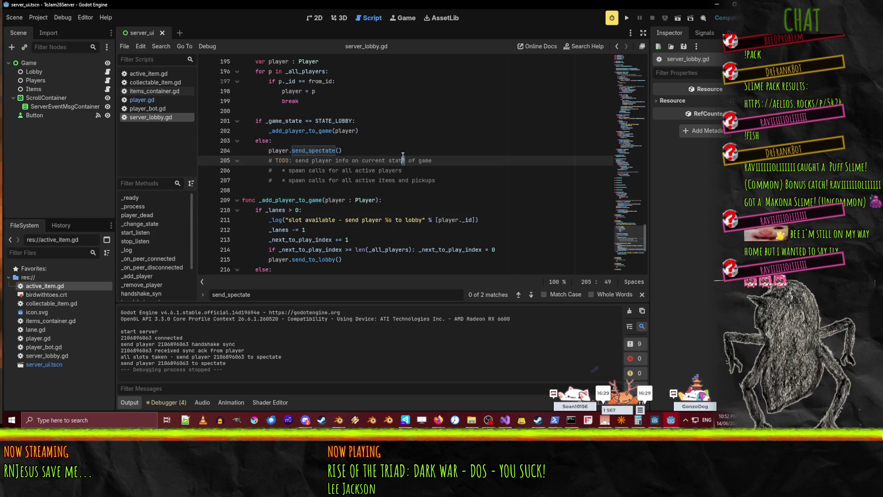
{"action": "scroll", "coordinate": [403, 159], "scroll_direction": "up", "scroll_amount": 1}
{"action": "left_click", "coordinate": [281, 240]}
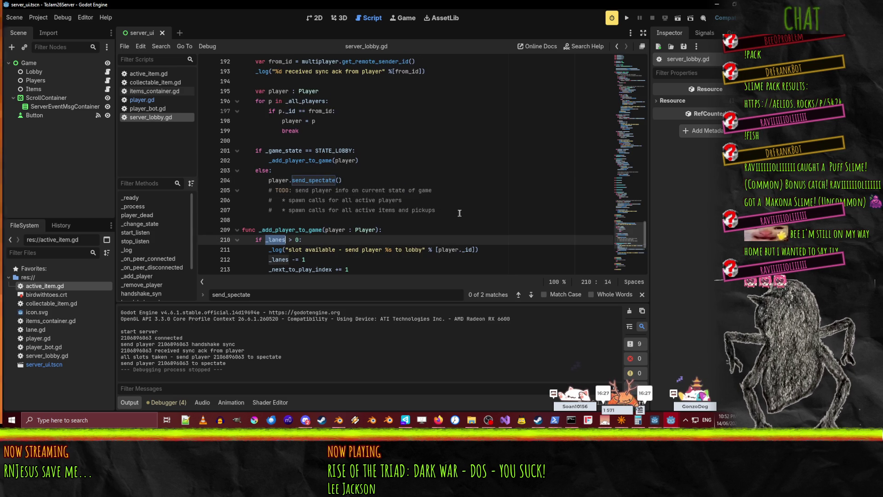
{"action": "scroll", "coordinate": [457, 214], "scroll_direction": "up", "scroll_amount": 4}
{"action": "scroll", "coordinate": [457, 215], "scroll_direction": "down", "scroll_amount": 4}
{"action": "scroll", "coordinate": [455, 215], "scroll_direction": "up", "scroll_amount": 2}
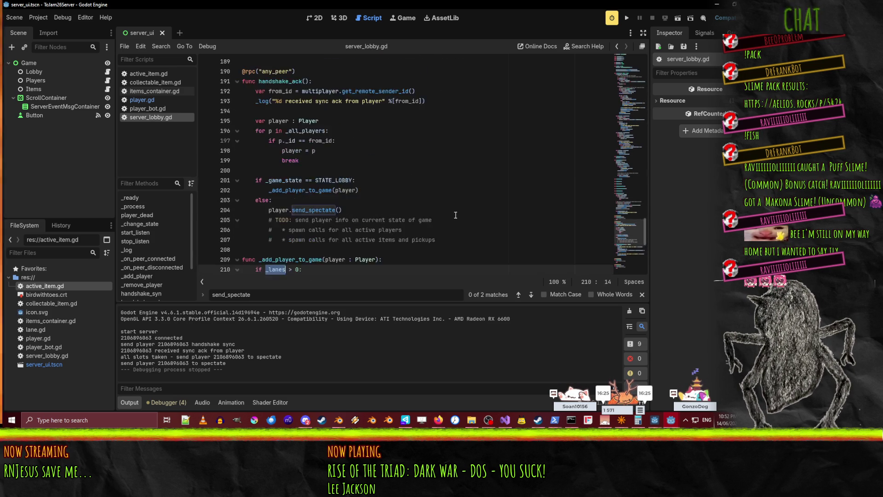
{"action": "scroll", "coordinate": [456, 215], "scroll_direction": "down", "scroll_amount": 7}
{"action": "scroll", "coordinate": [455, 216], "scroll_direction": "up", "scroll_amount": 7}
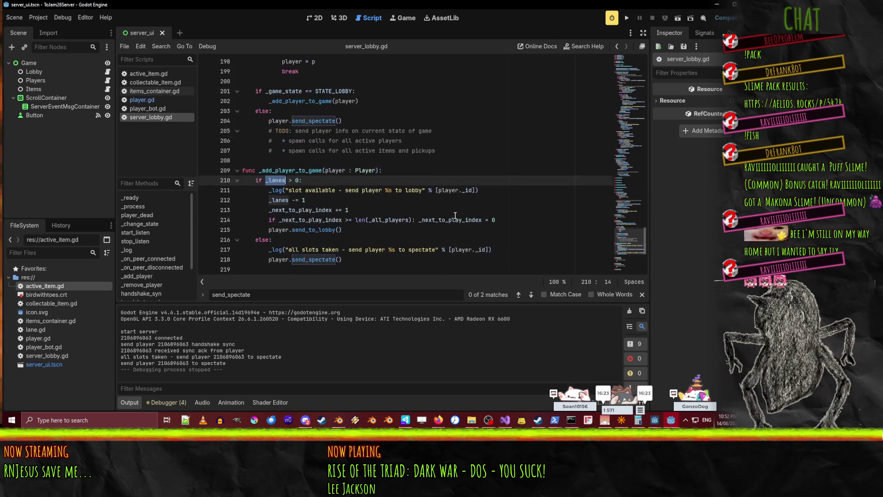
{"action": "scroll", "coordinate": [455, 215], "scroll_direction": "down", "scroll_amount": 10}
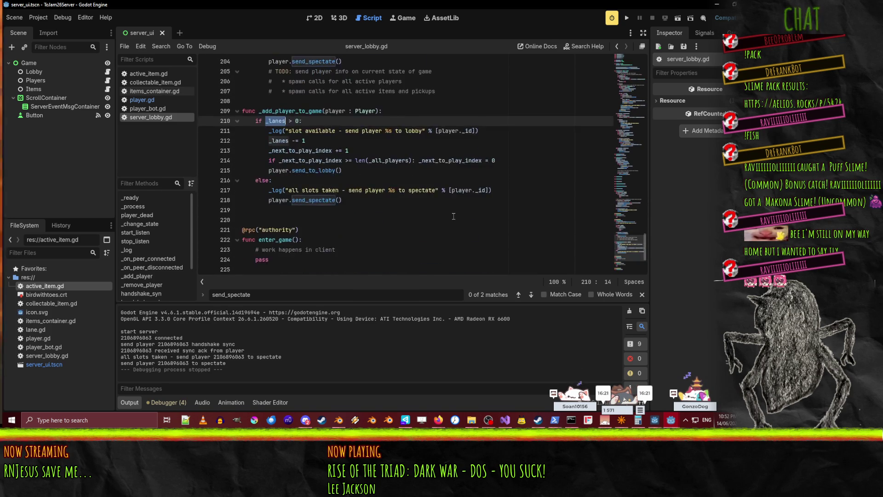
{"action": "scroll", "coordinate": [453, 215], "scroll_direction": "up", "scroll_amount": 18}
{"action": "scroll", "coordinate": [451, 193], "scroll_direction": "up", "scroll_amount": 13}
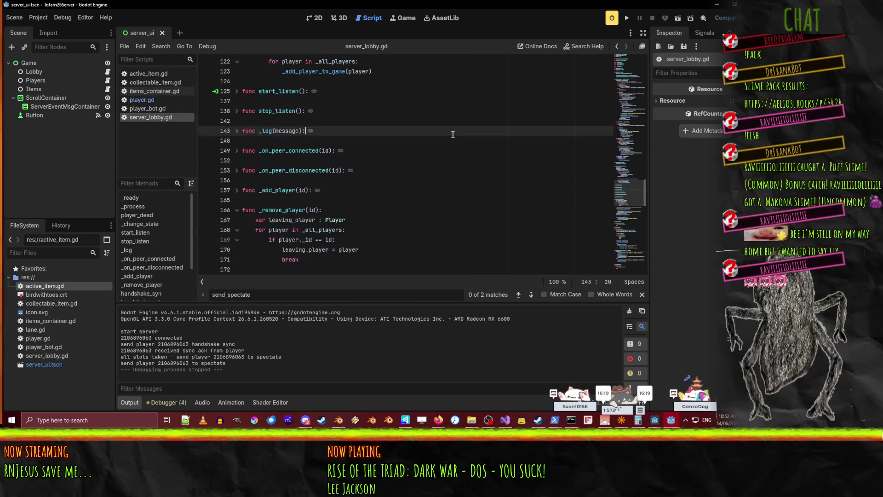
{"action": "left_click", "coordinate": [446, 136]}
{"action": "scroll", "coordinate": [444, 142], "scroll_direction": "up", "scroll_amount": 6}
{"action": "scroll", "coordinate": [443, 145], "scroll_direction": "up", "scroll_amount": 2}
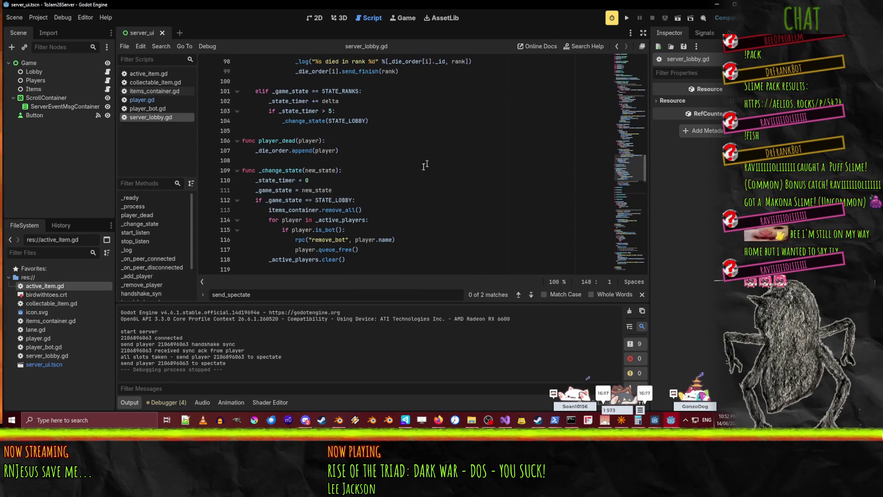
{"action": "scroll", "coordinate": [389, 210], "scroll_direction": "down", "scroll_amount": 2}
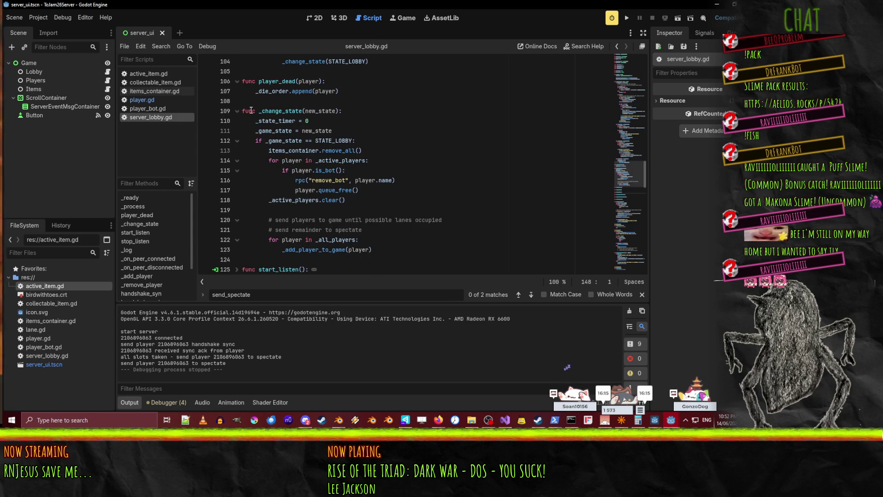
- Add '_lanes = 1 # TEMP FOR TESTING, SHOULD BE FOUR!' below the loop comments and save
{"action": "left_click", "coordinate": [420, 144]}
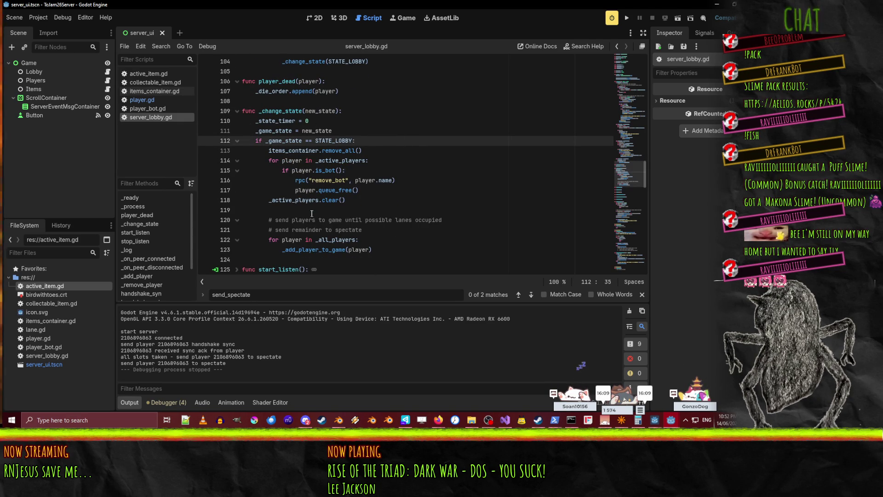
{"action": "left_click", "coordinate": [467, 209]}
{"action": "key", "text": "Return"}
{"action": "type", "text": "_lanes"}
{"action": "key", "text": "Tab"}
{"action": "key", "text": "Tab"}
{"action": "type", "text": "= "}
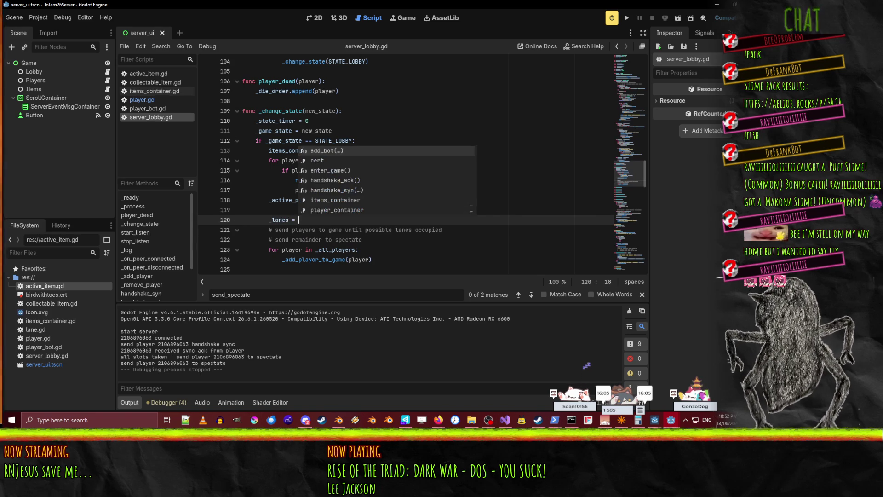
{"action": "type", "text": "1"}
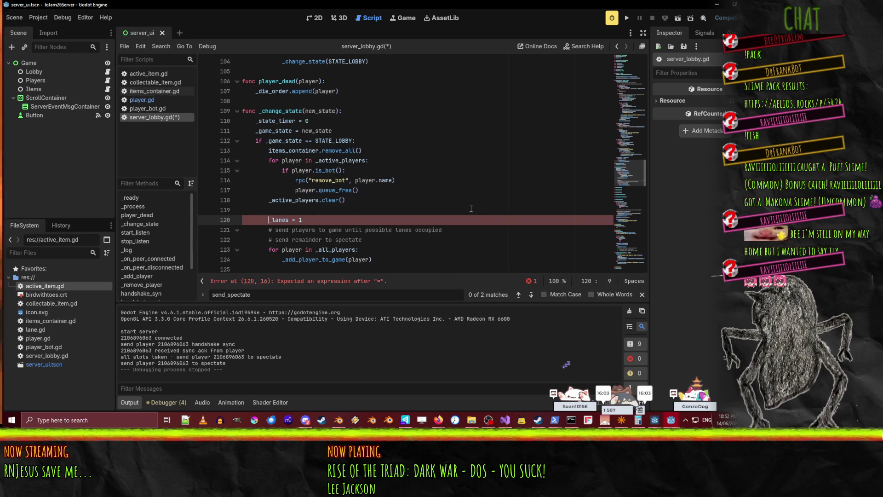
{"action": "key", "text": "alt+Down"}
{"action": "key", "text": "alt+Down"}
{"action": "key", "text": "Down"}
{"action": "key", "text": "Left"}
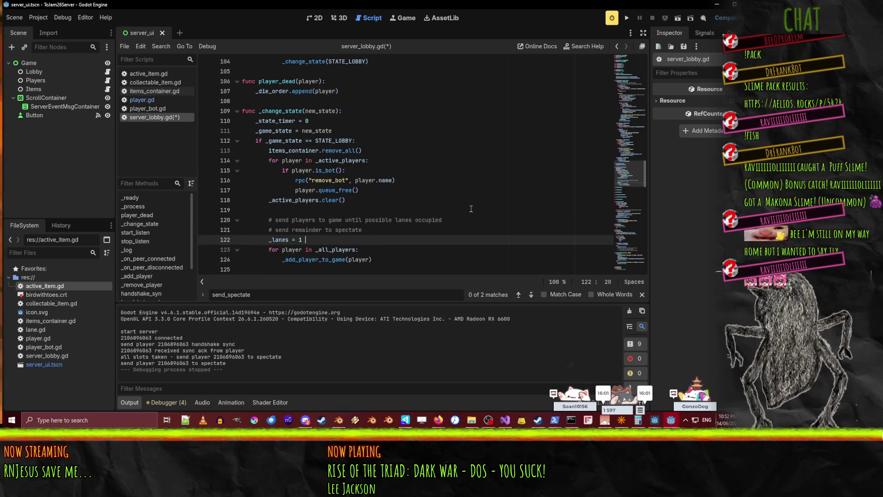
{"action": "key", "text": "BackSpace"}
{"action": "key", "text": "BackSpace"}
{"action": "type", "text": "EMP"}
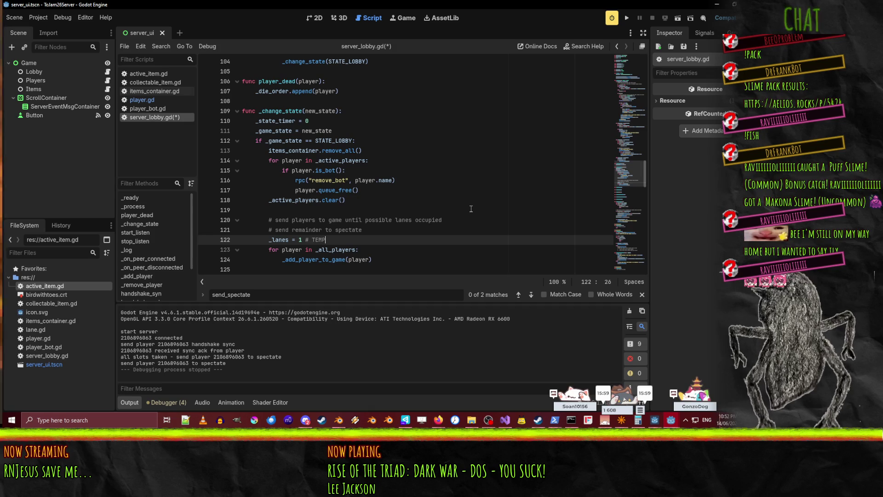
{"action": "type", "text": " FOR TEST"}
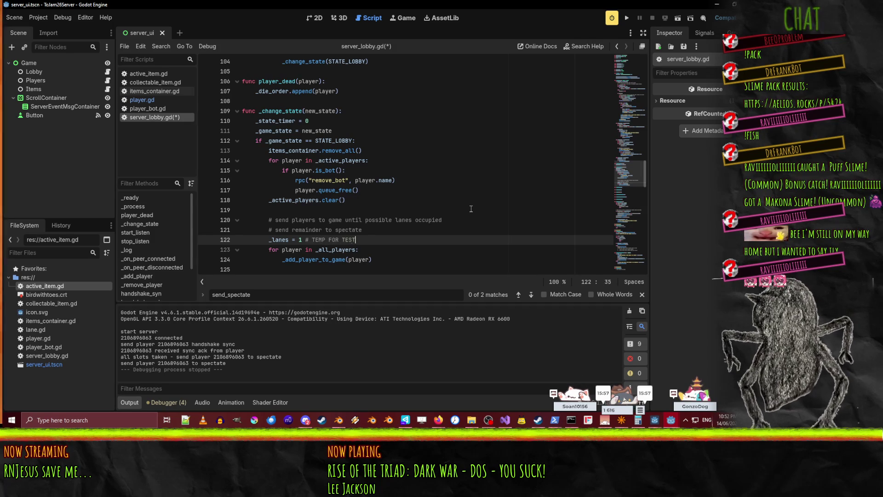
{"action": "type", "text": "ING, SHOULD BE FOUR!"}
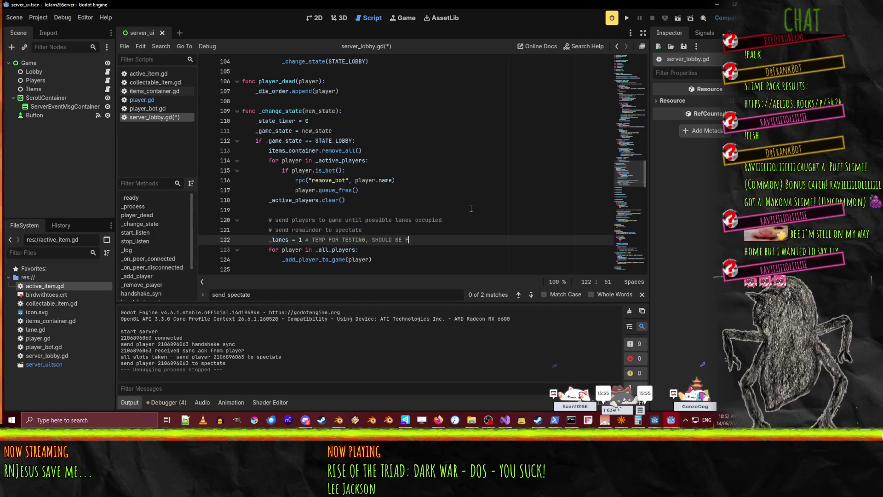
{"action": "key", "text": "ctrl+s"}
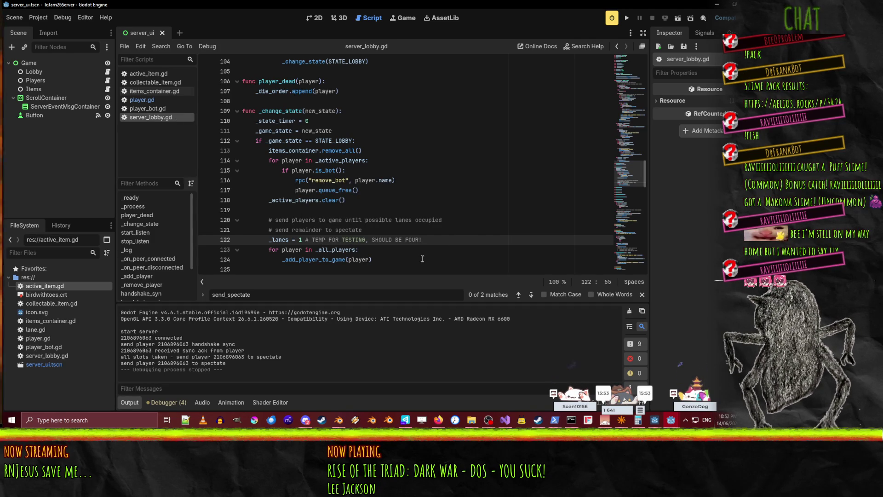
- Run the server project and start it listening for players
{"action": "left_click", "coordinate": [623, 19]}
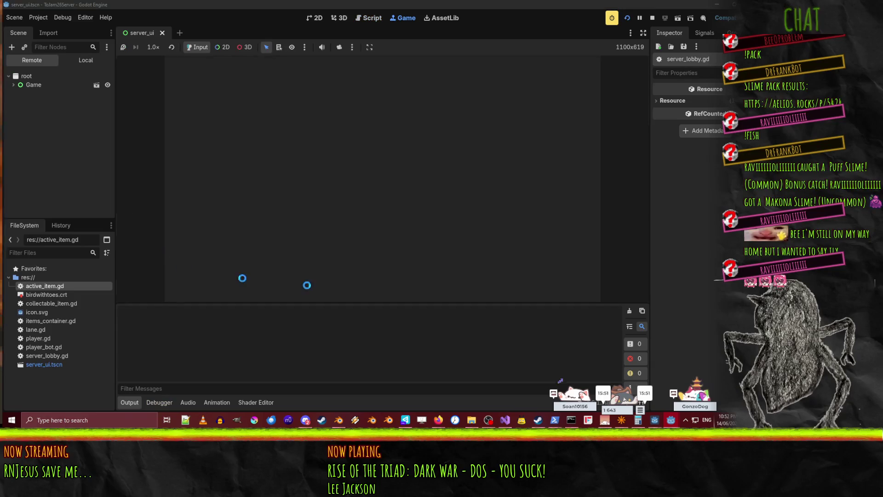
{"action": "left_click", "coordinate": [213, 68]}
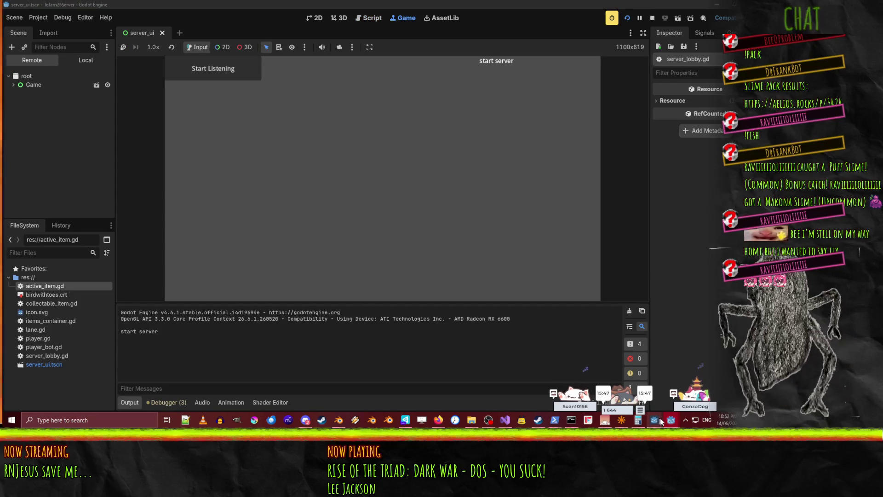
{"action": "mouse_move", "coordinate": [671, 420]}
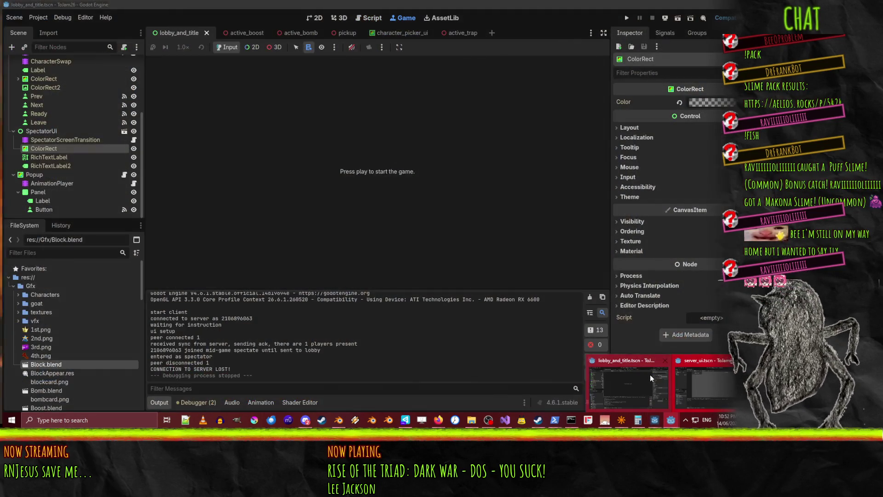
- In the client project, enable multiple instances under Debug > Customize Run Instances
{"action": "left_click", "coordinate": [650, 374]}
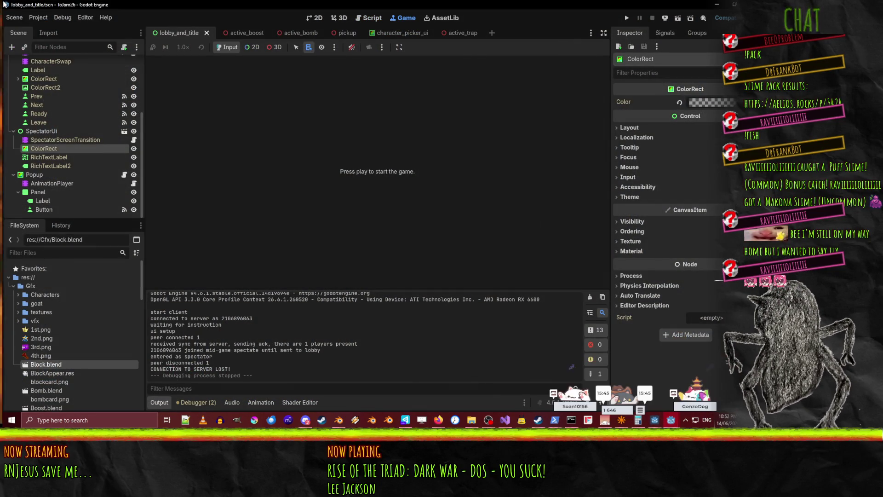
{"action": "left_click", "coordinate": [62, 17]}
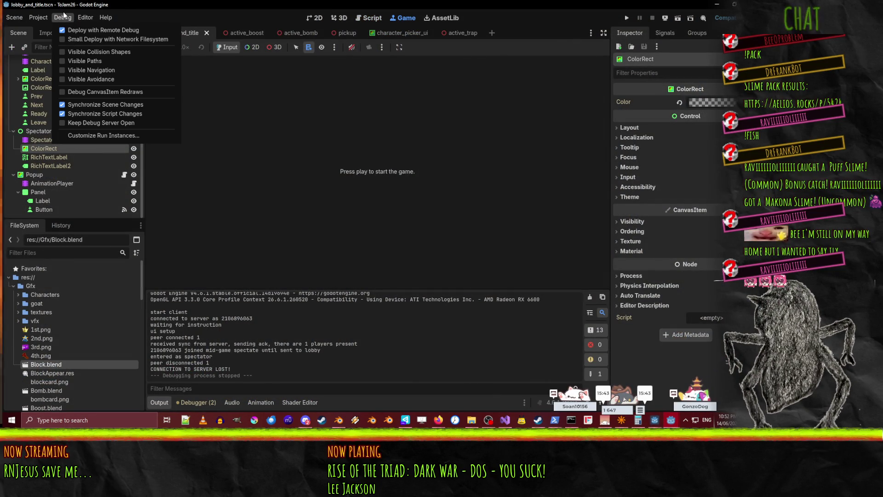
{"action": "mouse_move", "coordinate": [31, 17]}
{"action": "mouse_move", "coordinate": [63, 17]}
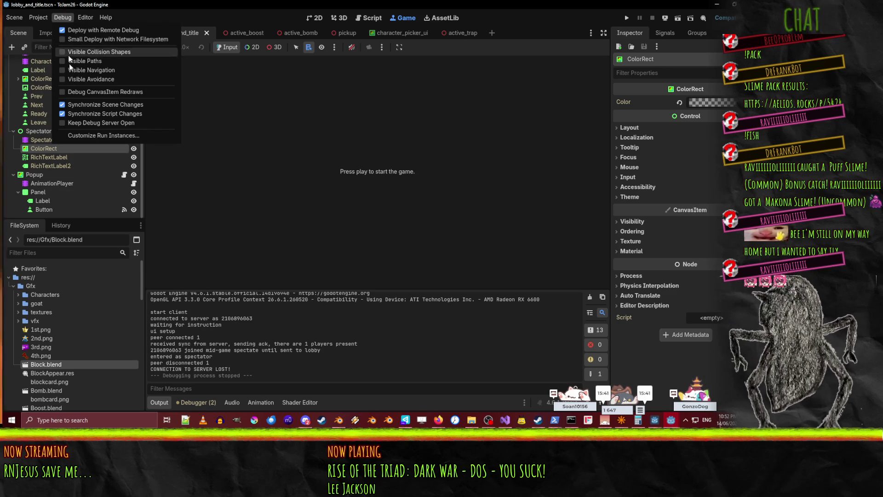
{"action": "left_click", "coordinate": [92, 150]}
{"action": "left_click", "coordinate": [328, 134]}
{"action": "left_click", "coordinate": [383, 322]}
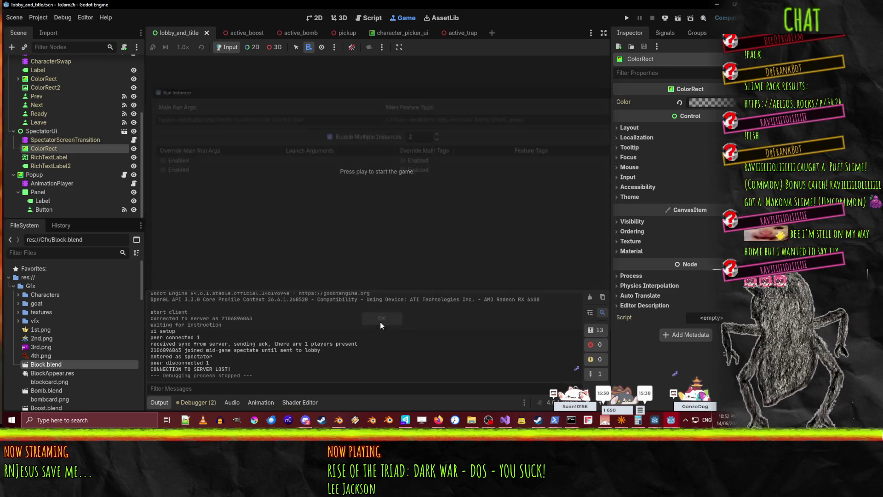
- Play the client instances, join the server from one, then close it and return to the server
{"action": "left_click", "coordinate": [626, 19]}
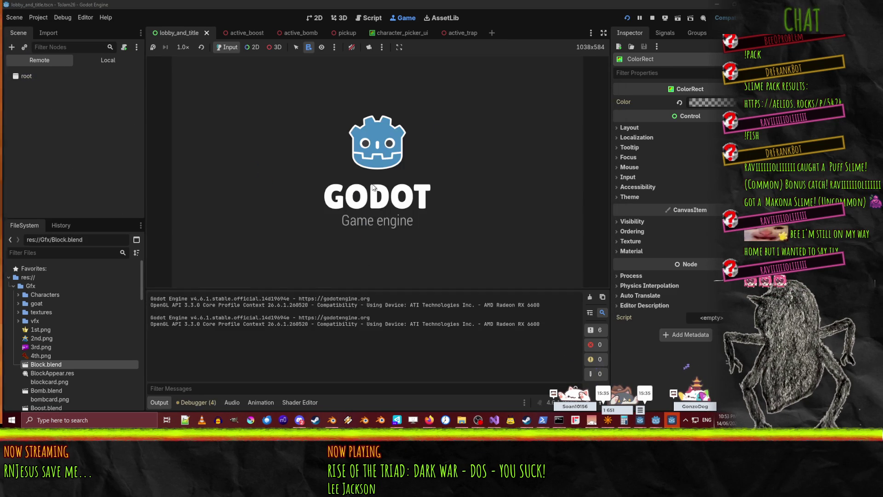
{"action": "left_click", "coordinate": [526, 201]}
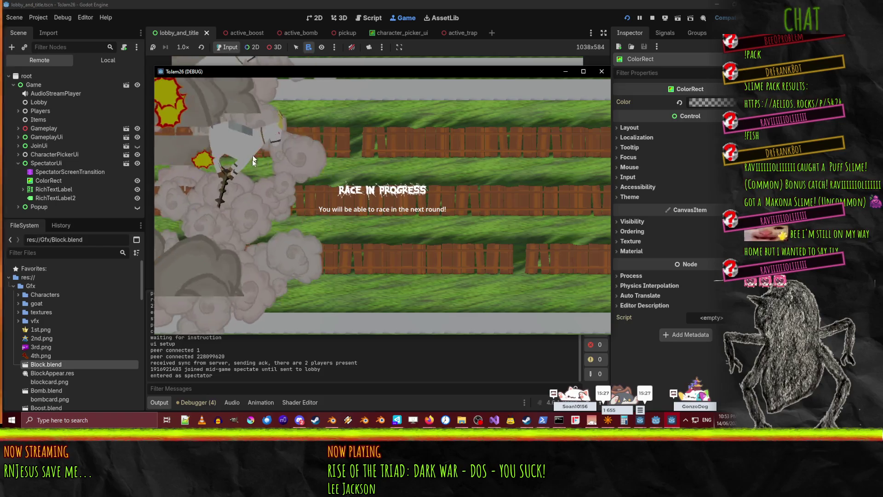
{"action": "left_click", "coordinate": [601, 71]}
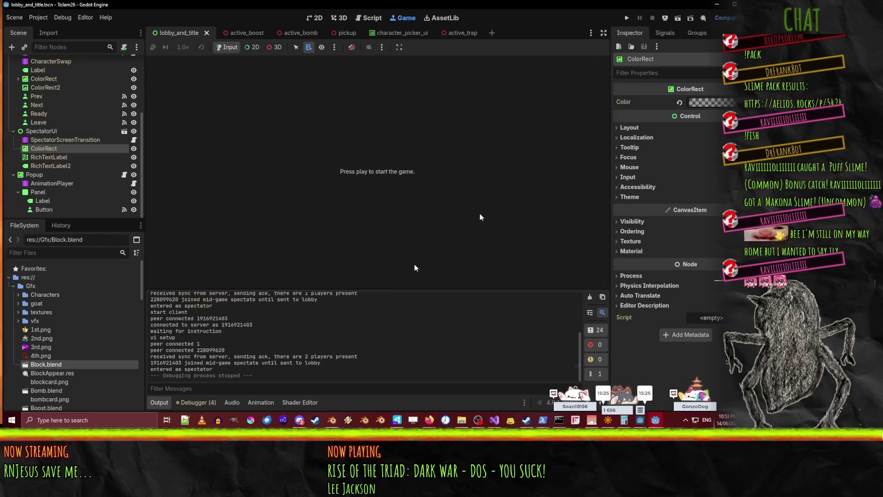
{"action": "mouse_move", "coordinate": [671, 420]}
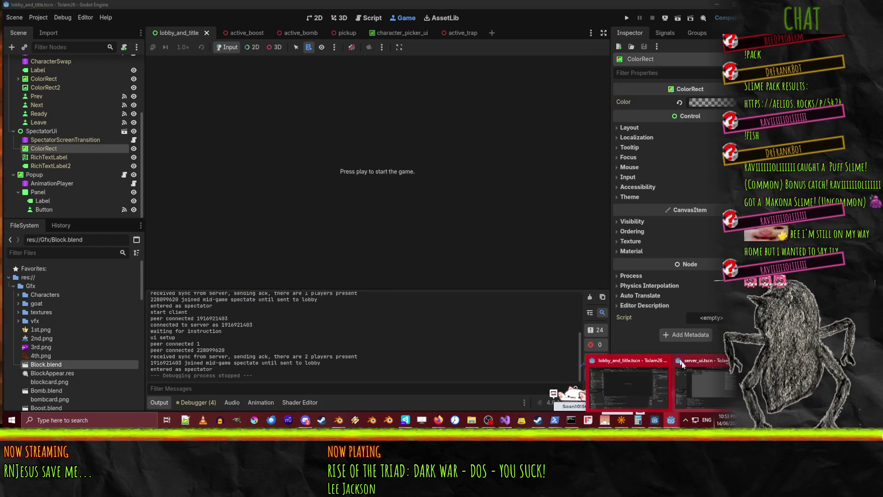
{"action": "left_click", "coordinate": [621, 386]}
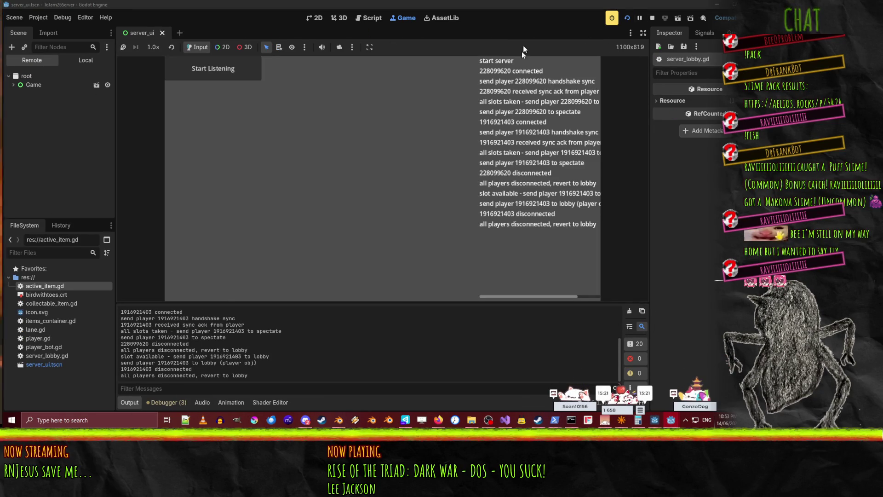
- Stop the server run and place the caret at the end of line 116 in server_lobby.gd
{"action": "left_click", "coordinate": [653, 17]}
{"action": "mouse_move", "coordinate": [671, 420]}
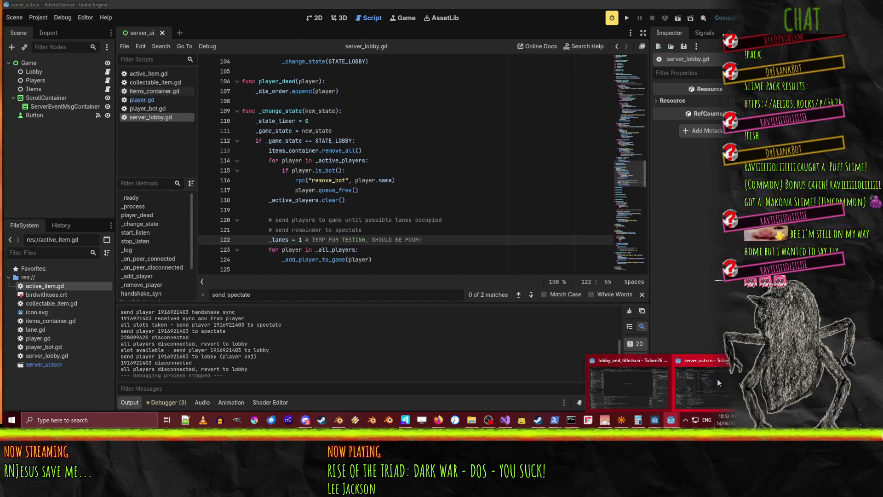
{"action": "left_click", "coordinate": [433, 177]}
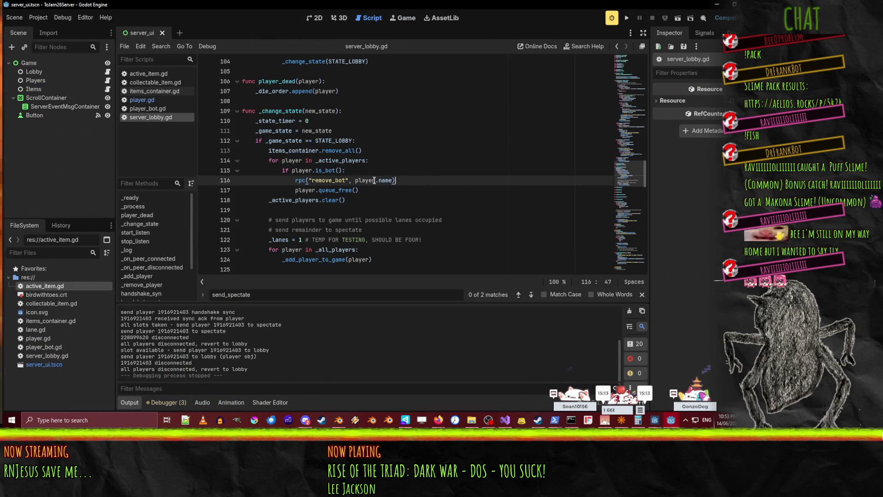
{"action": "mouse_move", "coordinate": [376, 182]}
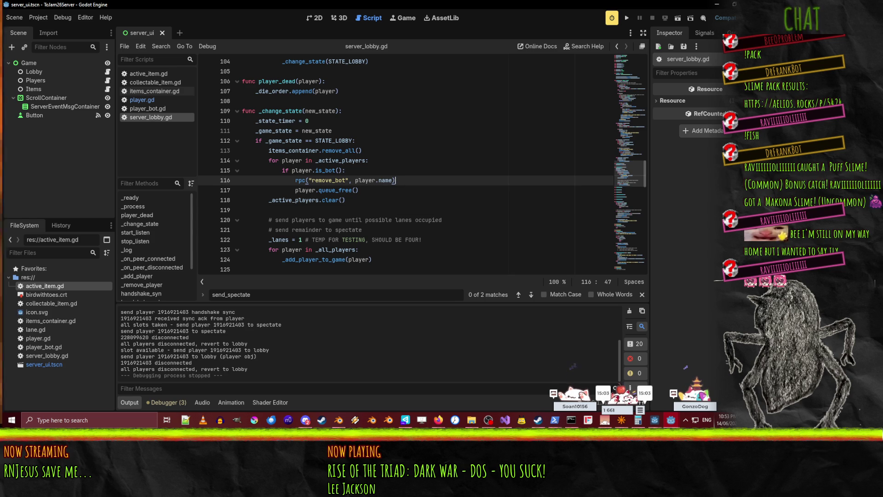
{"action": "key", "text": "alt+Tab"}
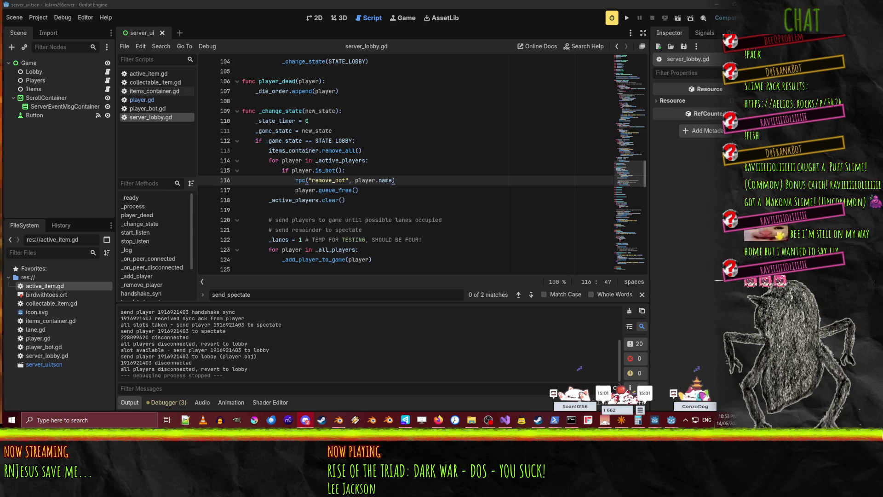
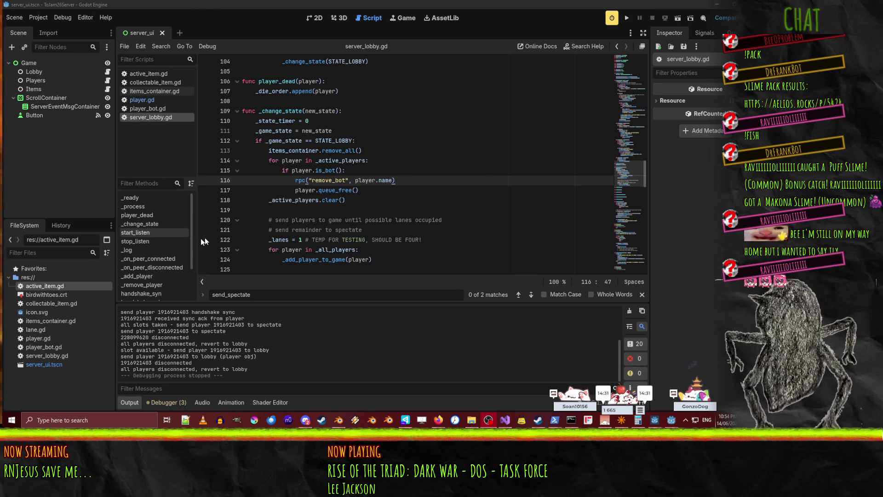
- Highlight the uses of _state_timer, _game_state and _change_state in server_lobby.gd
{"action": "double_click", "coordinate": [271, 122]}
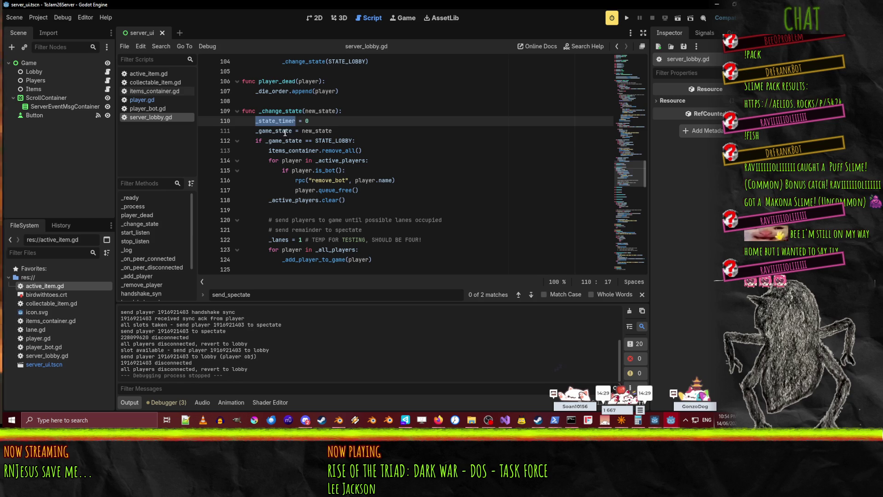
{"action": "double_click", "coordinate": [286, 132]}
{"action": "left_click", "coordinate": [308, 162]}
{"action": "left_click", "coordinate": [405, 189]}
{"action": "scroll", "coordinate": [407, 175], "scroll_direction": "up", "scroll_amount": 2}
{"action": "scroll", "coordinate": [409, 167], "scroll_direction": "down", "scroll_amount": 1}
{"action": "double_click", "coordinate": [280, 140]}
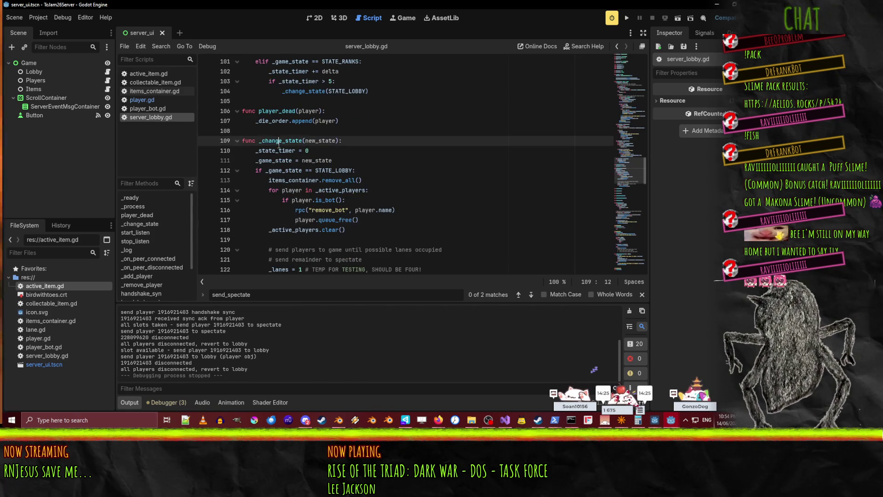
{"action": "scroll", "coordinate": [407, 175], "scroll_direction": "up", "scroll_amount": 15}
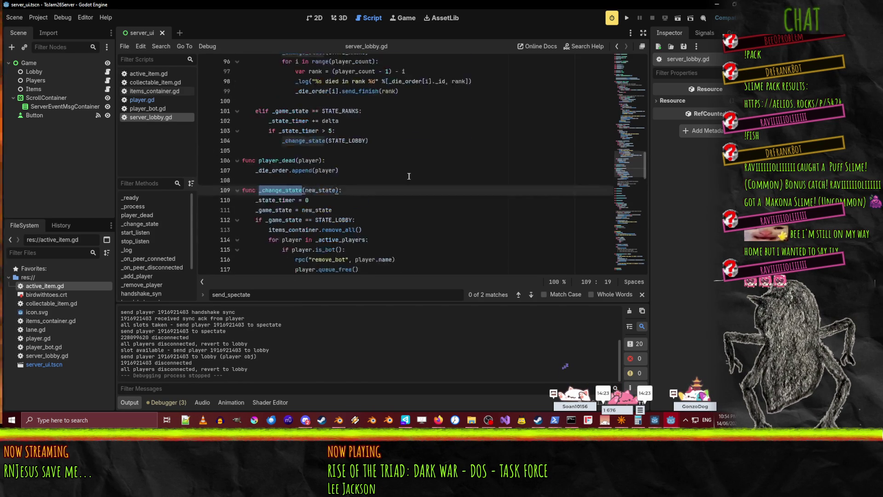
{"action": "scroll", "coordinate": [407, 176], "scroll_direction": "up", "scroll_amount": 10}
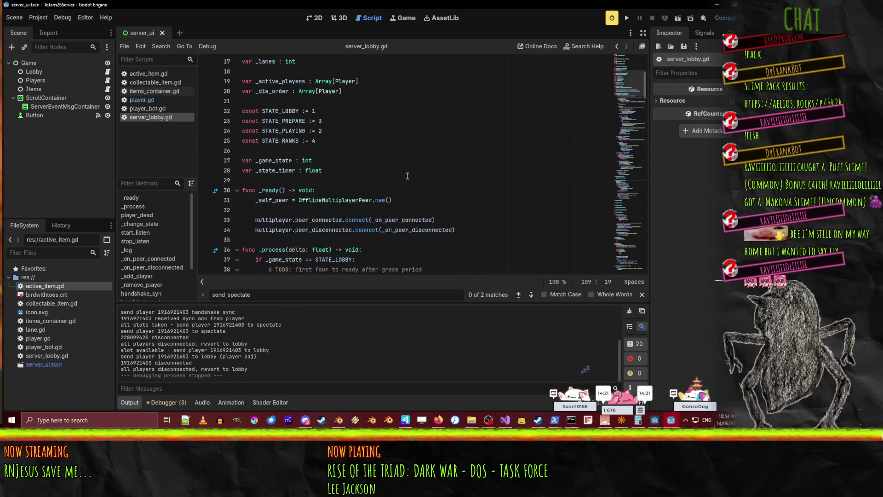
{"action": "scroll", "coordinate": [409, 177], "scroll_direction": "up", "scroll_amount": 1}
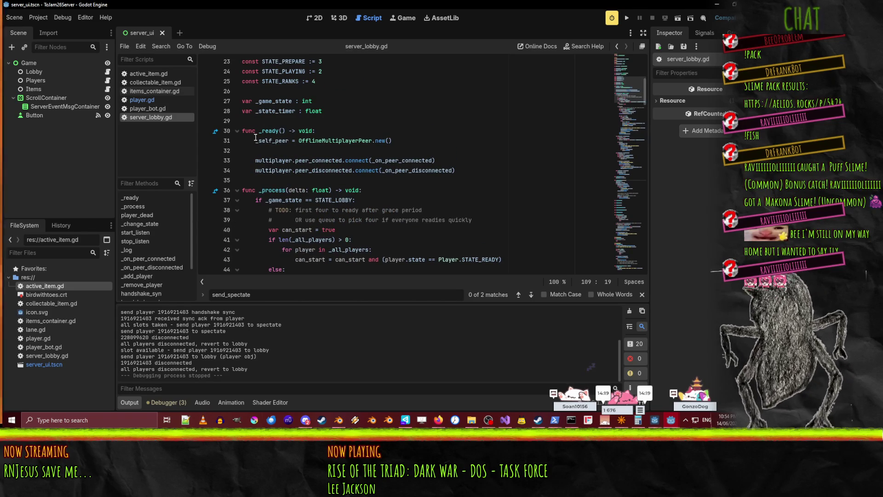
{"action": "scroll", "coordinate": [450, 177], "scroll_direction": "up", "scroll_amount": 3}
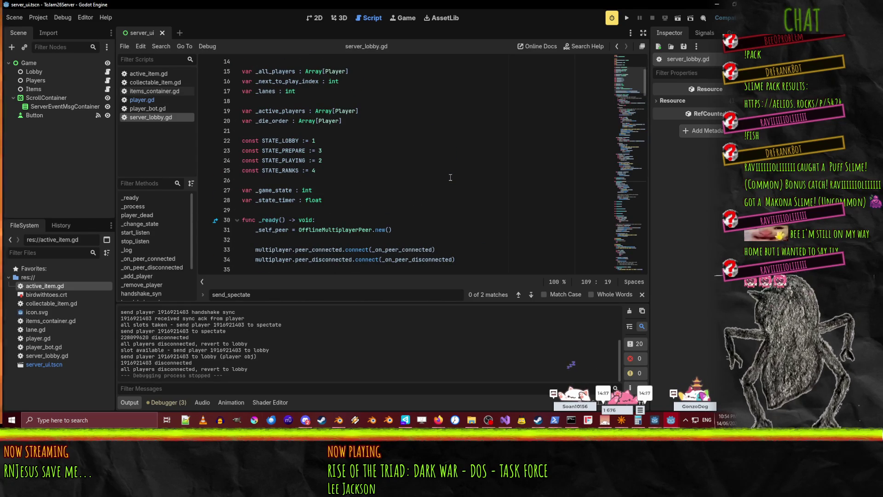
- Search for STATE_LOBBY, step through its uses on lines 37, 104, 112 and 135, and return to start_listen
{"action": "double_click", "coordinate": [271, 141]}
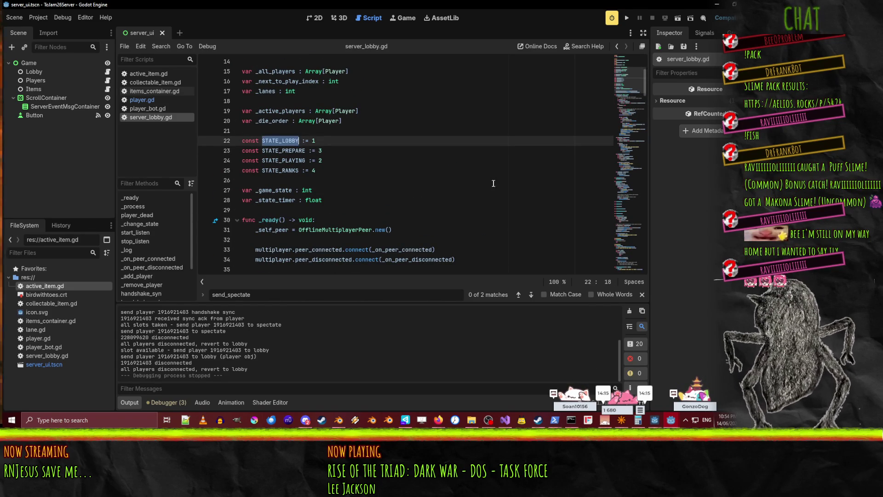
{"action": "key", "text": "ctrl+f"}
{"action": "left_click", "coordinate": [531, 295]}
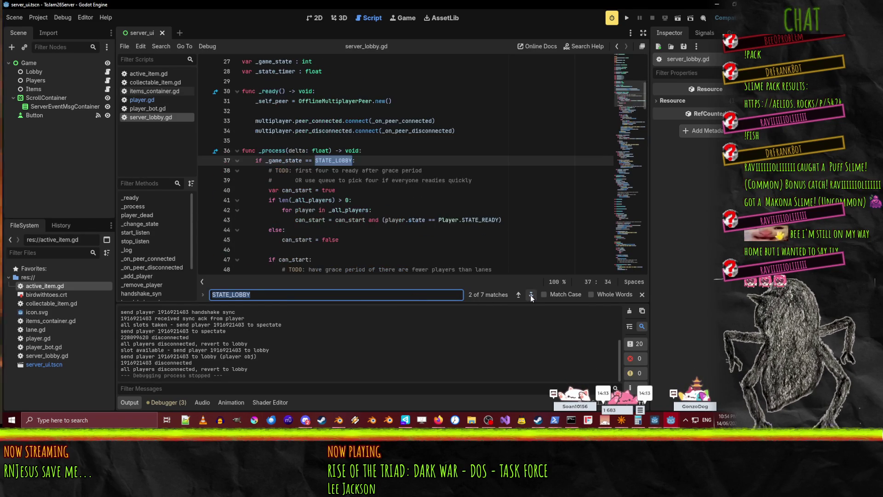
{"action": "left_click", "coordinate": [531, 294]}
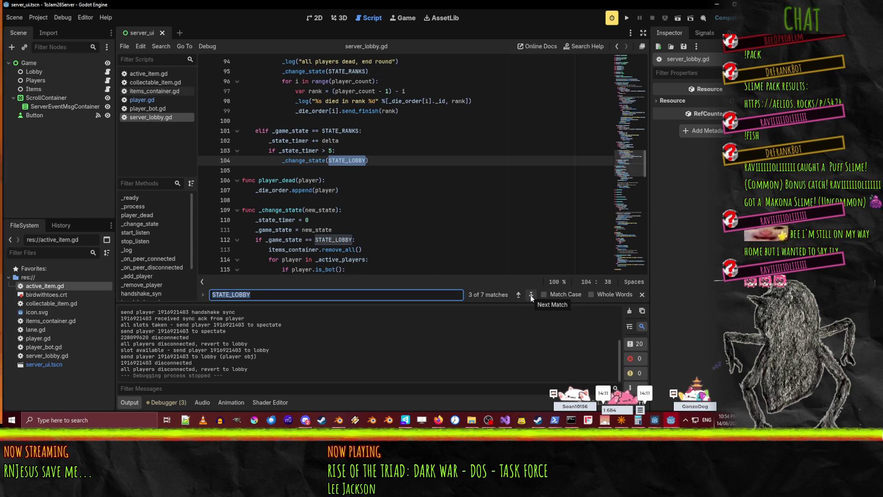
{"action": "left_click", "coordinate": [532, 295]}
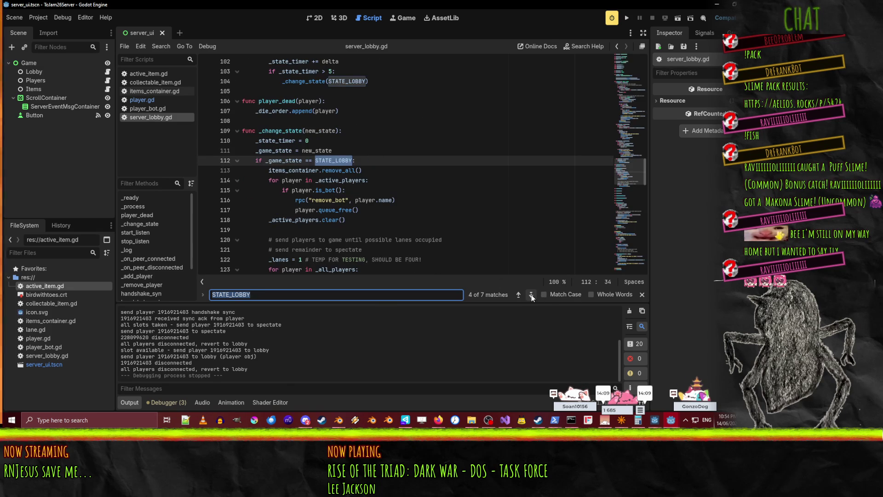
{"action": "left_click", "coordinate": [531, 294]}
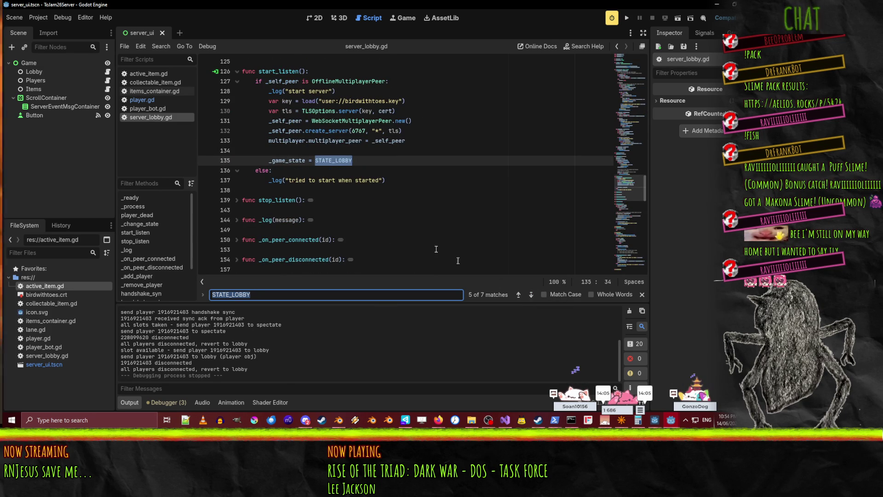
{"action": "left_click", "coordinate": [366, 161]}
{"action": "scroll", "coordinate": [363, 174], "scroll_direction": "up", "scroll_amount": 4}
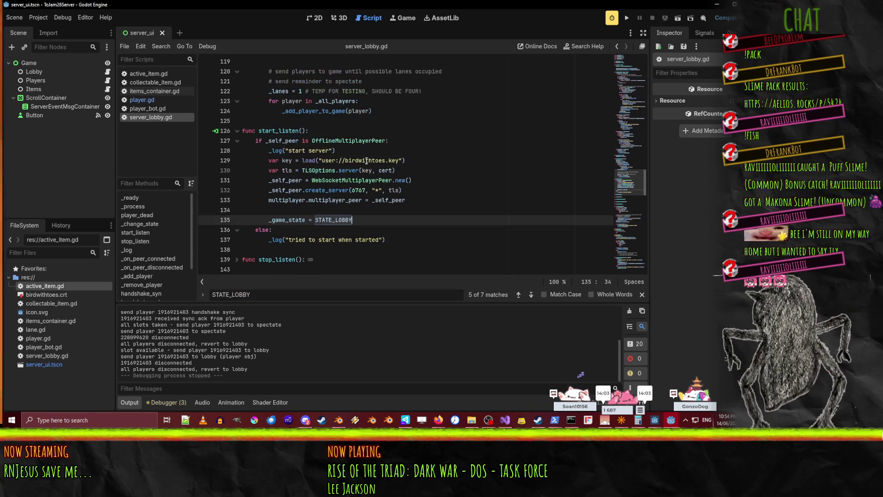
{"action": "scroll", "coordinate": [349, 213], "scroll_direction": "up", "scroll_amount": 9}
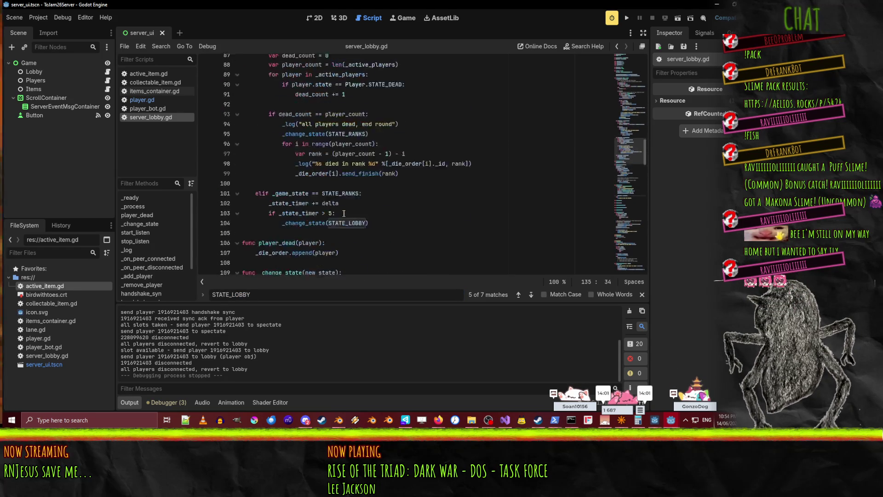
{"action": "scroll", "coordinate": [360, 212], "scroll_direction": "up", "scroll_amount": 20}
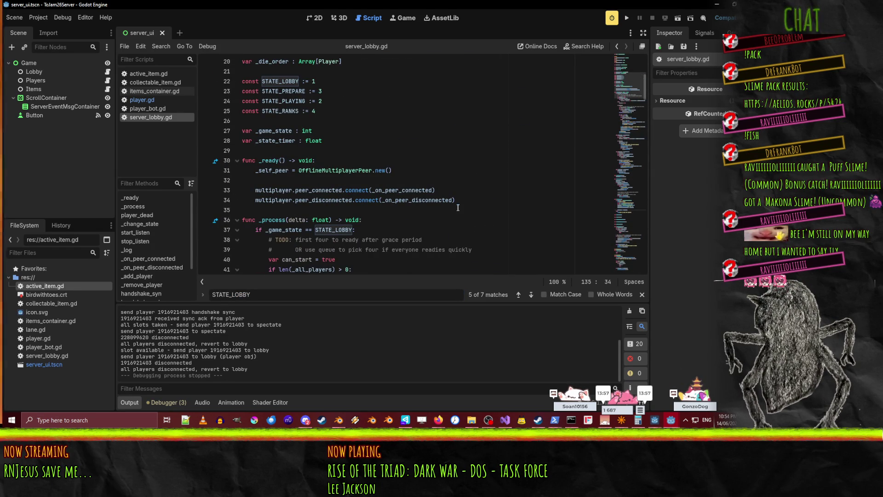
{"action": "key", "text": "Up"}
{"action": "key", "text": "Up"}
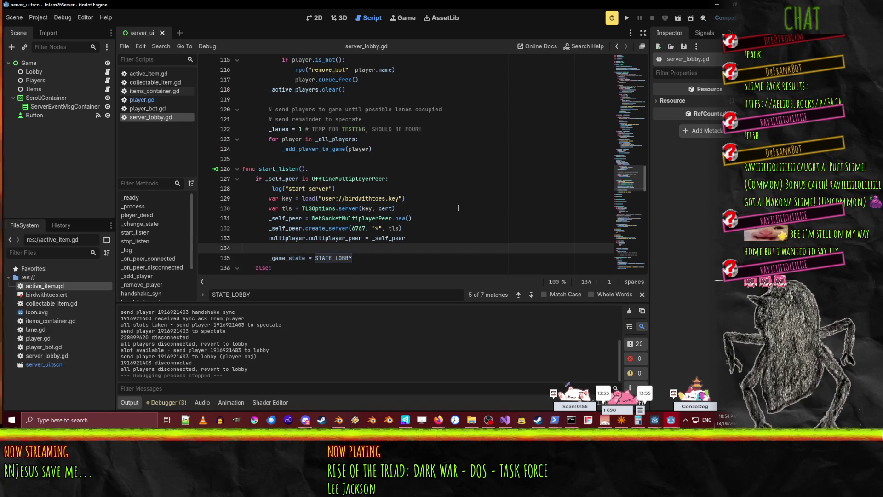
- In start_listen, replace the _game_state = STATE_LOBBY assignment with self._change_state(STATE_LOBBY)
{"action": "key", "text": "Return"}
{"action": "type", "text": "self.ch"}
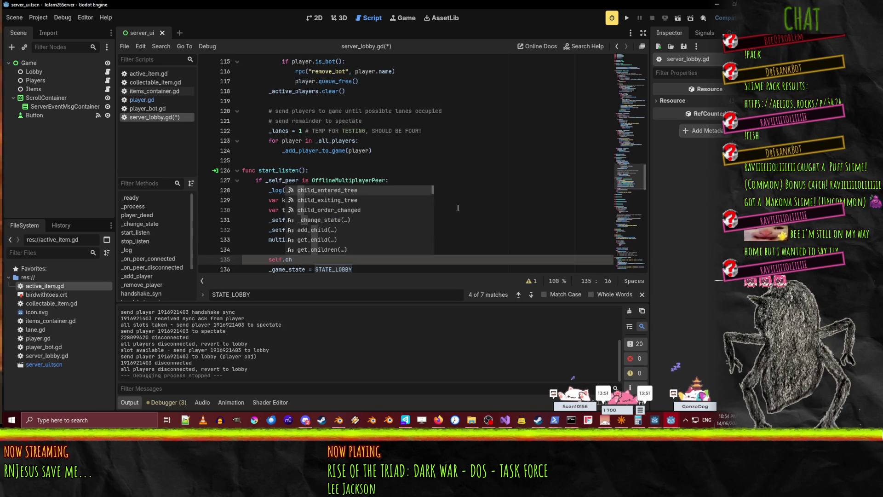
{"action": "key", "text": "Down"}
{"action": "key", "text": "Down"}
{"action": "key", "text": "Down"}
{"action": "key", "text": "Return"}
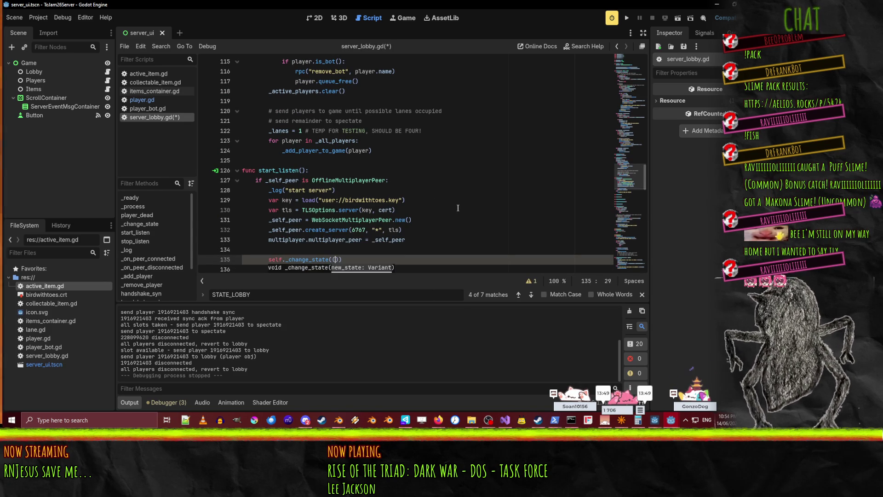
{"action": "key", "text": "Escape"}
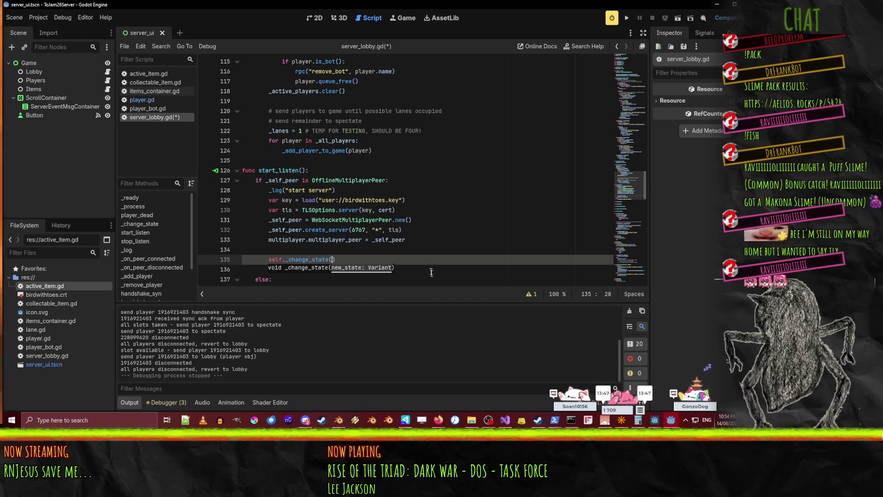
{"action": "double_click", "coordinate": [334, 270]}
{"action": "key", "text": "ctrl+x"}
{"action": "left_click", "coordinate": [331, 259]}
{"action": "key", "text": "ctrl+v"}
{"action": "left_click", "coordinate": [335, 270]}
{"action": "key", "text": "ctrl+shift+k"}
- Find and review the other _change_state calls in the script, such as line 70
{"action": "double_click", "coordinate": [307, 259]}
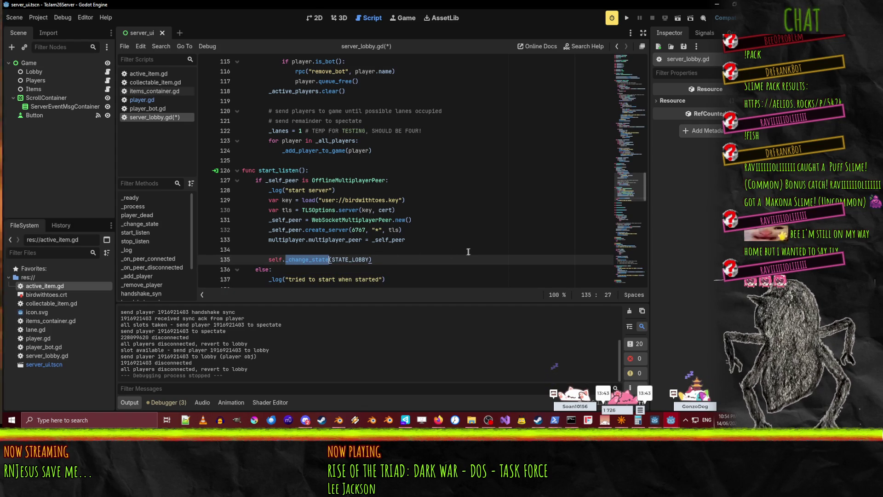
{"action": "key", "text": "ctrl+f"}
{"action": "key", "text": "Return"}
{"action": "key", "text": "Return"}
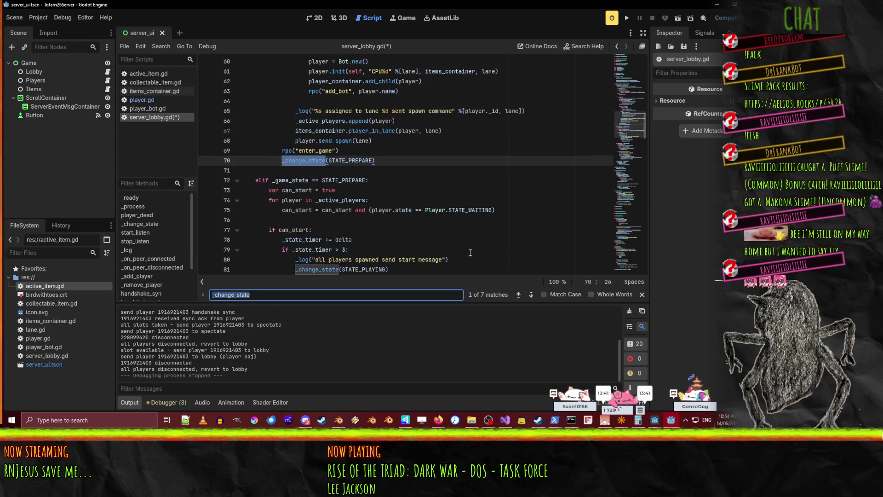
{"action": "key", "text": "Return"}
{"action": "key", "text": "Return"}
{"action": "key", "text": "Return"}
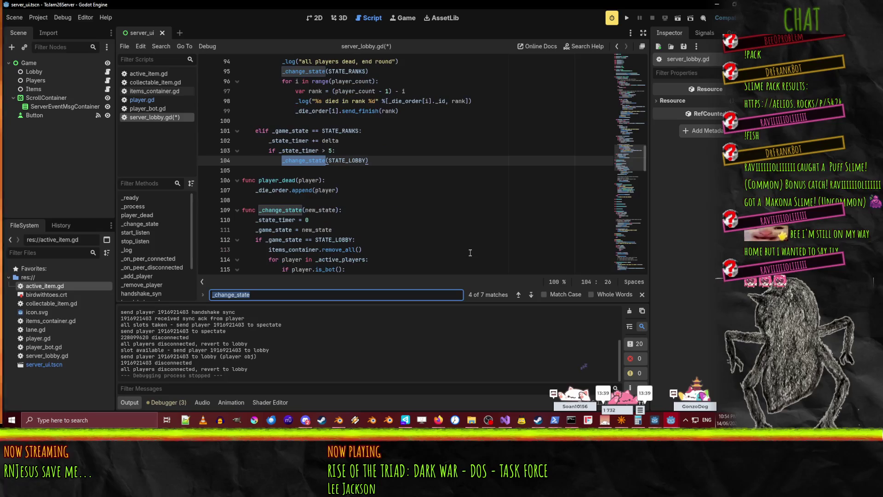
{"action": "scroll", "coordinate": [391, 237], "scroll_direction": "down", "scroll_amount": 2}
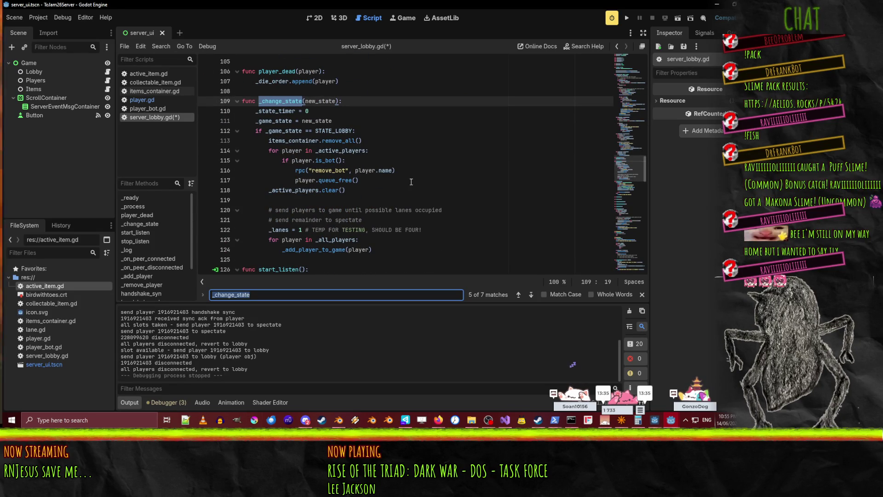
{"action": "scroll", "coordinate": [353, 143], "scroll_direction": "down", "scroll_amount": 2}
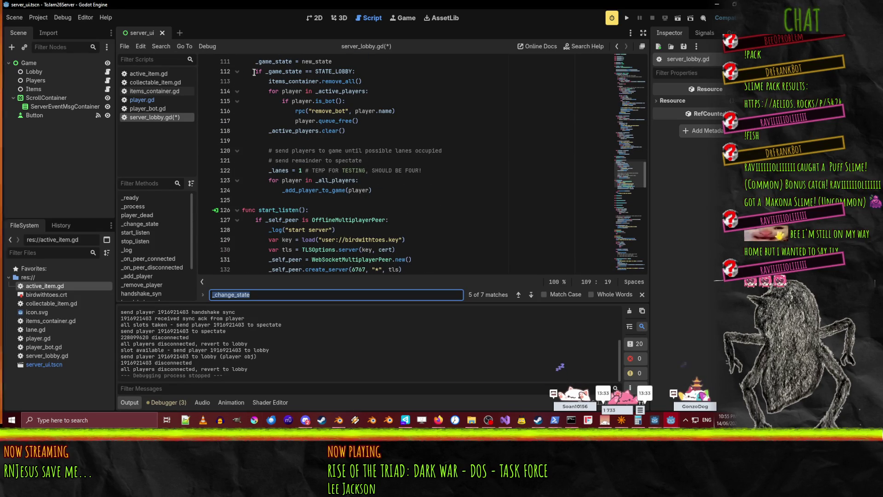
{"action": "left_click", "coordinate": [372, 190]}
{"action": "scroll", "coordinate": [373, 190], "scroll_direction": "up", "scroll_amount": 1}
- Save server_lobby.gd, run the server project and start it listening for players
{"action": "left_click", "coordinate": [685, 46]}
{"action": "left_click", "coordinate": [626, 18]}
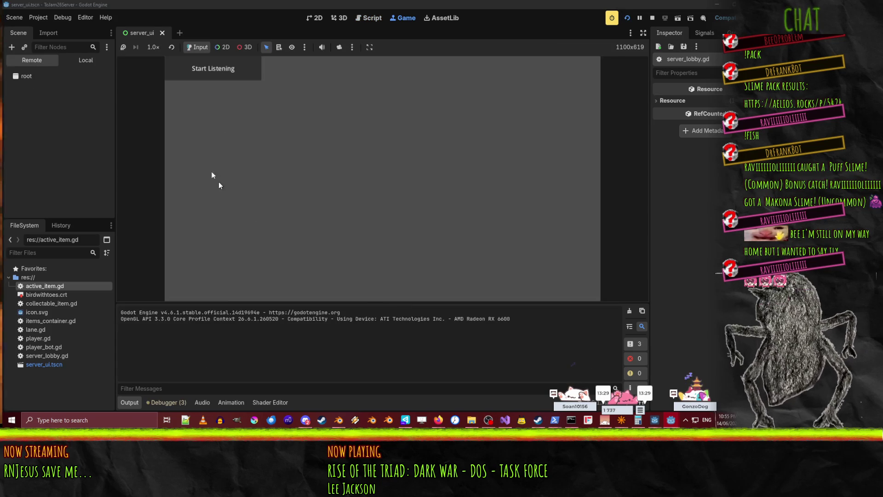
{"action": "left_click", "coordinate": [203, 76]}
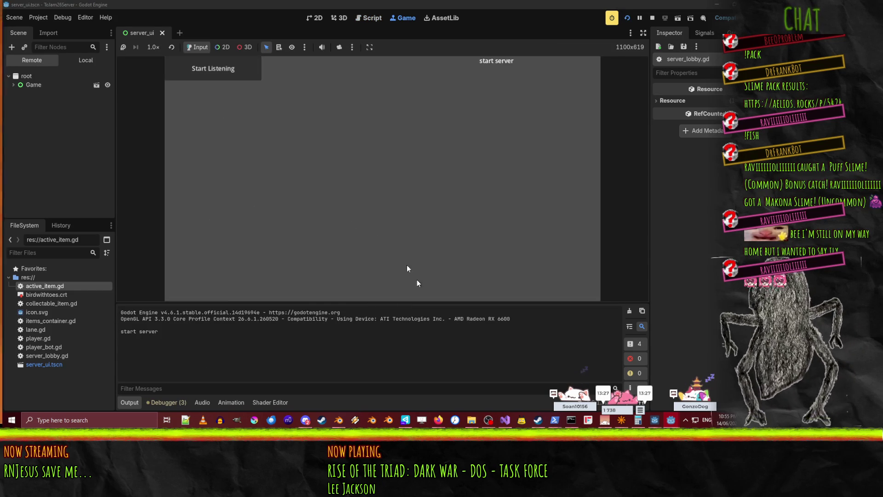
- Run the lobby_and_title client, join the game, stop it, and return to the server window
{"action": "mouse_move", "coordinate": [672, 419]}
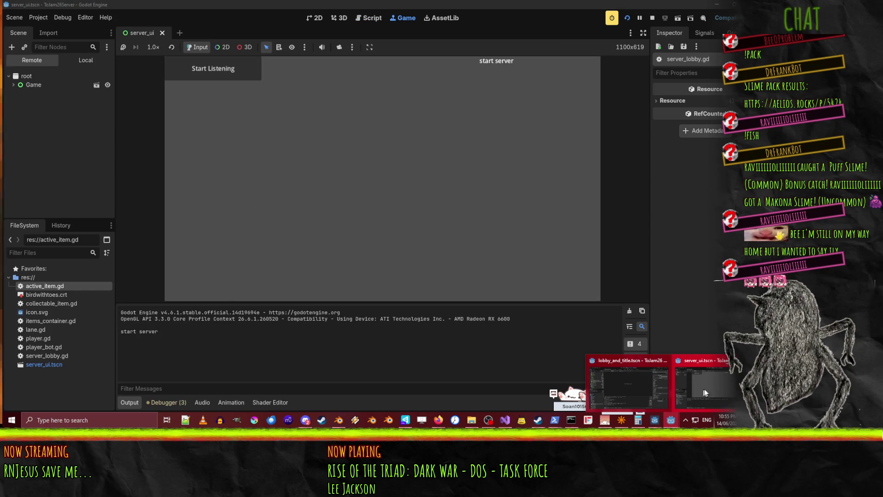
{"action": "left_click", "coordinate": [636, 385]}
{"action": "left_click", "coordinate": [627, 17]}
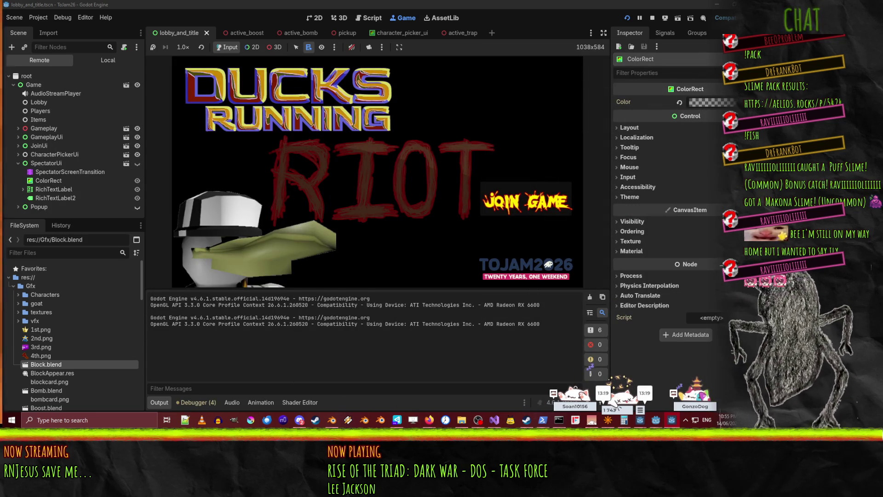
{"action": "left_click", "coordinate": [515, 211]}
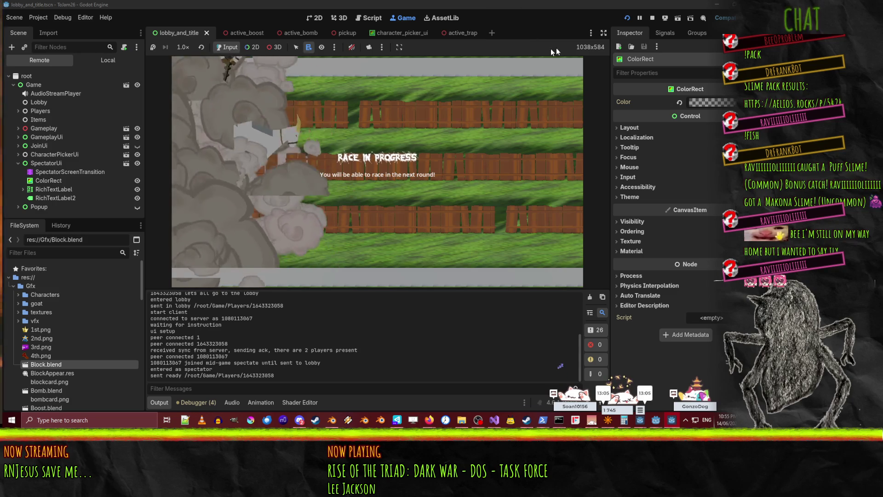
{"action": "left_click", "coordinate": [652, 20]}
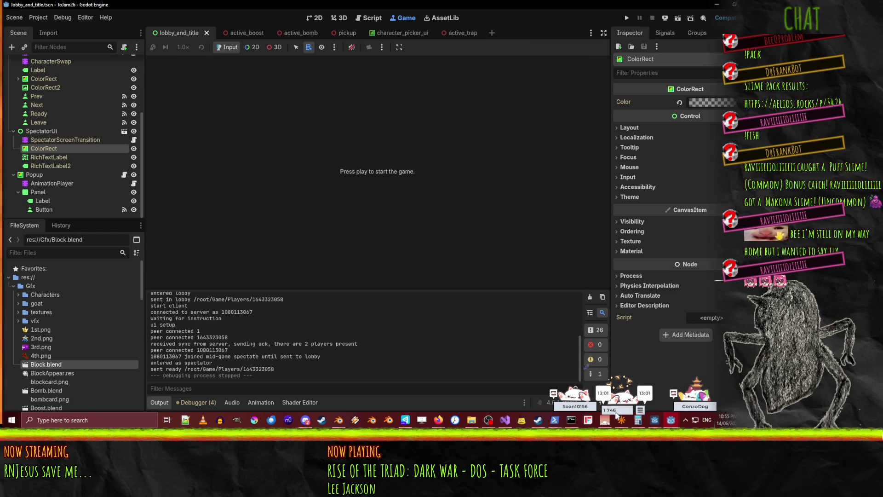
{"action": "mouse_move", "coordinate": [666, 420]}
{"action": "left_click", "coordinate": [717, 394]}
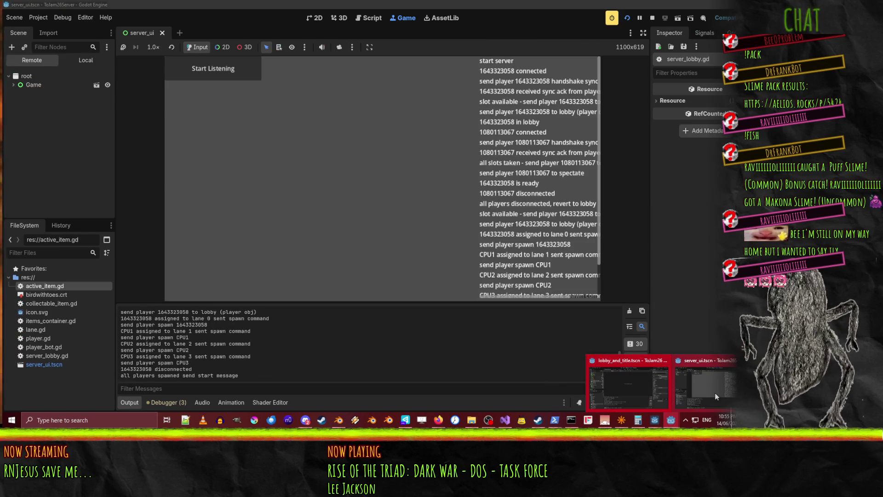
- Stop the running server and look over the _lanes code in server_lobby.gd
{"action": "key", "text": "F8"}
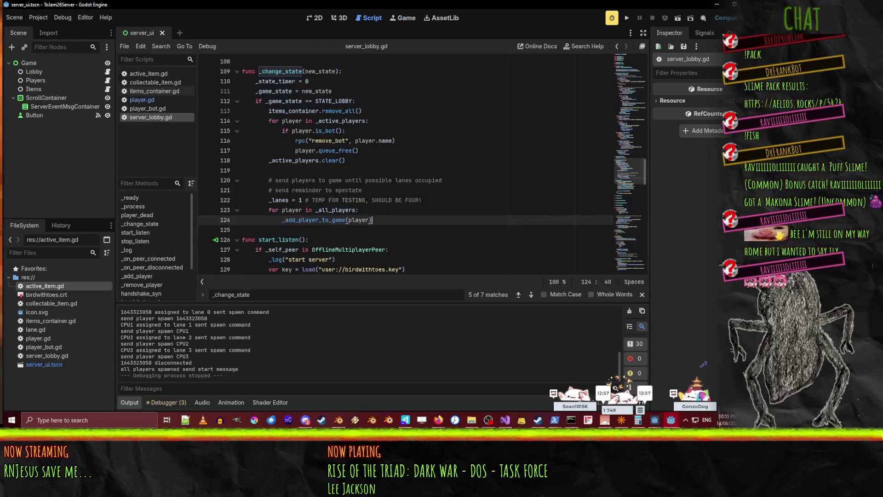
{"action": "double_click", "coordinate": [279, 200]}
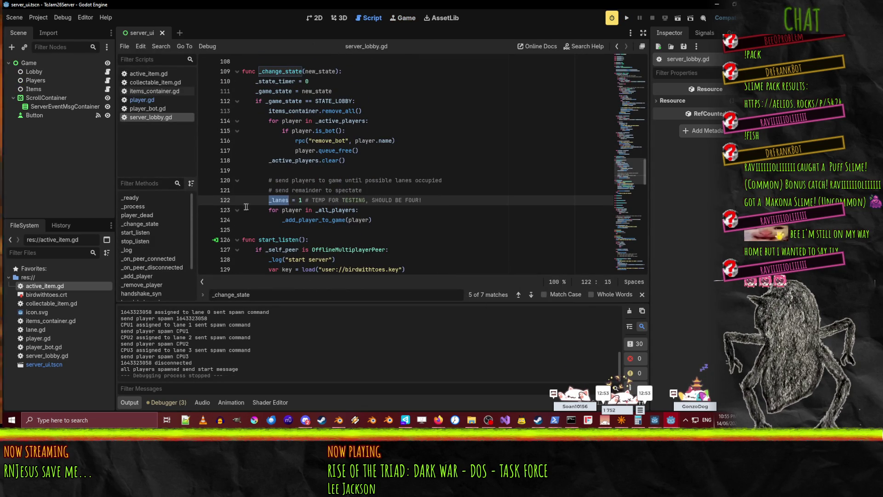
{"action": "left_click", "coordinate": [371, 226]}
{"action": "scroll", "coordinate": [498, 225], "scroll_direction": "down", "scroll_amount": 9}
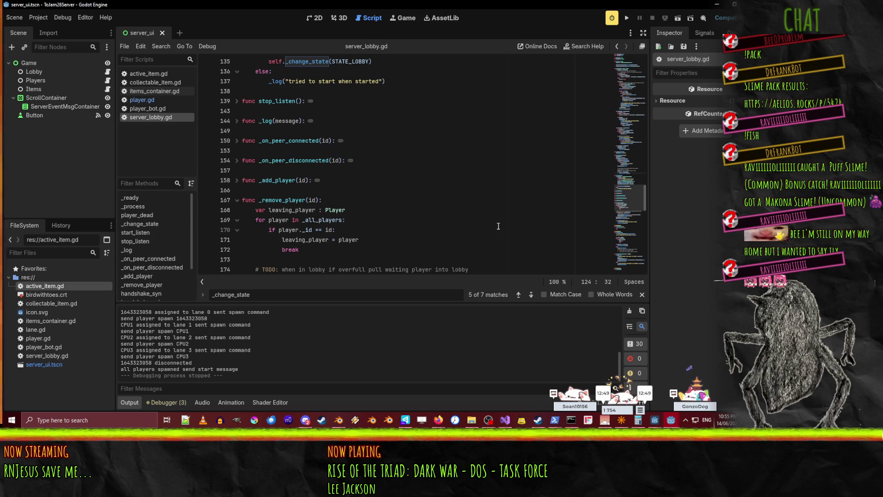
{"action": "scroll", "coordinate": [498, 226], "scroll_direction": "up", "scroll_amount": 13}
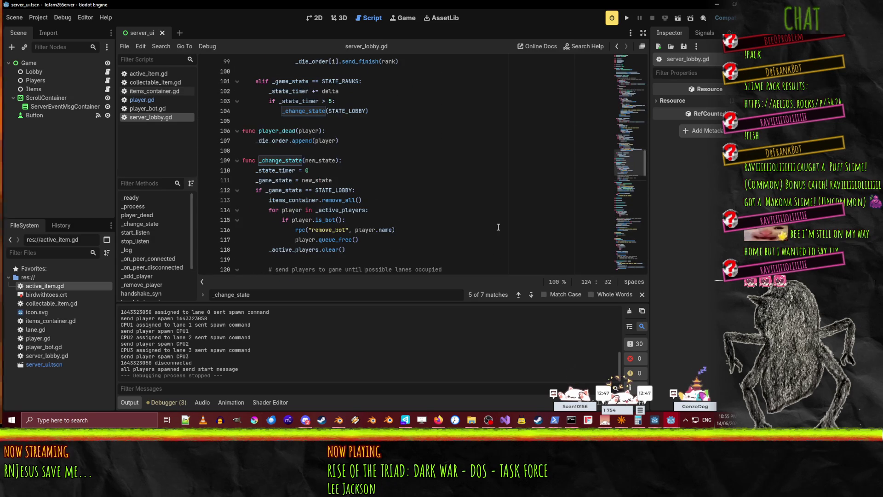
{"action": "scroll", "coordinate": [499, 226], "scroll_direction": "up", "scroll_amount": 9}
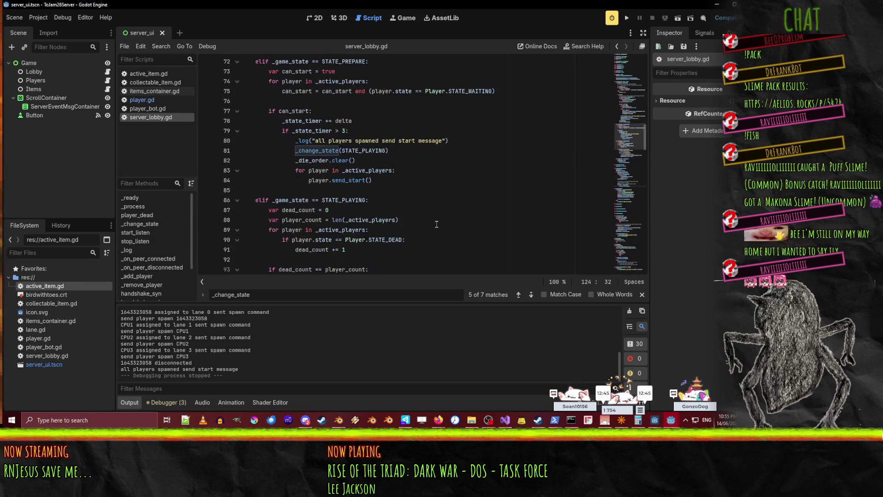
{"action": "scroll", "coordinate": [414, 180], "scroll_direction": "up", "scroll_amount": 7}
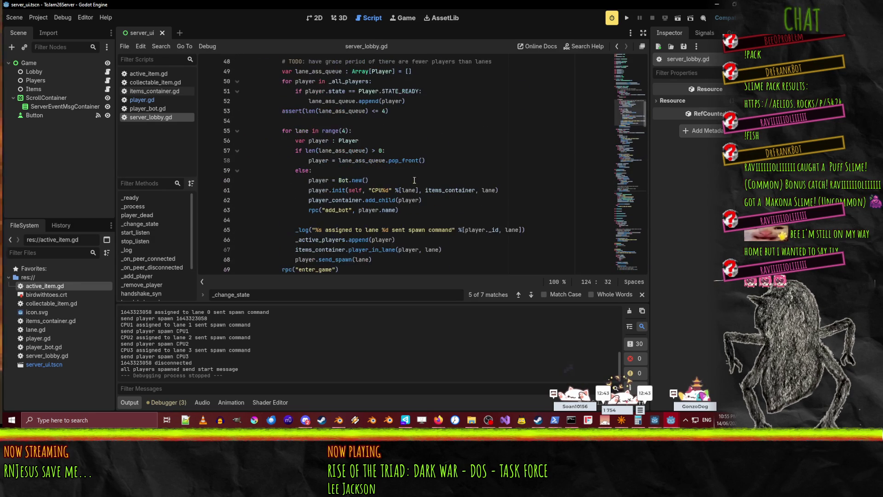
{"action": "scroll", "coordinate": [442, 175], "scroll_direction": "up", "scroll_amount": 5}
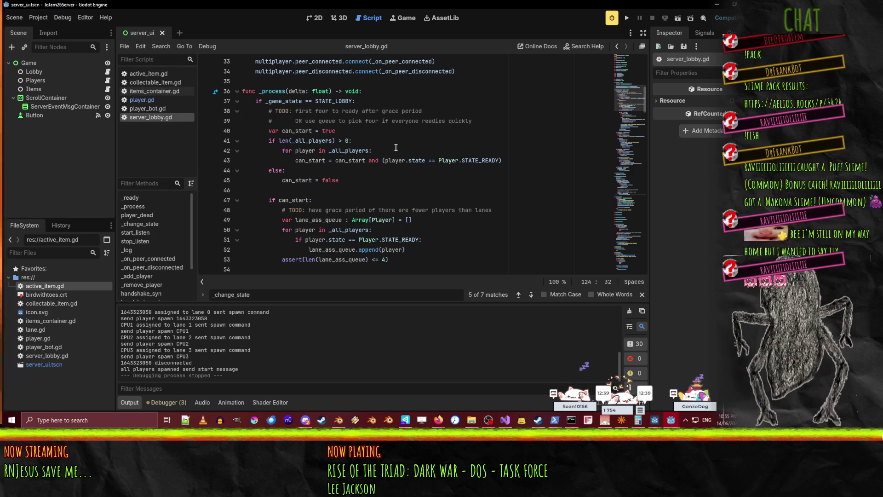
- Review the lobby ready-check in _process, including its _all_players size check and player loop
{"action": "left_click", "coordinate": [398, 152]}
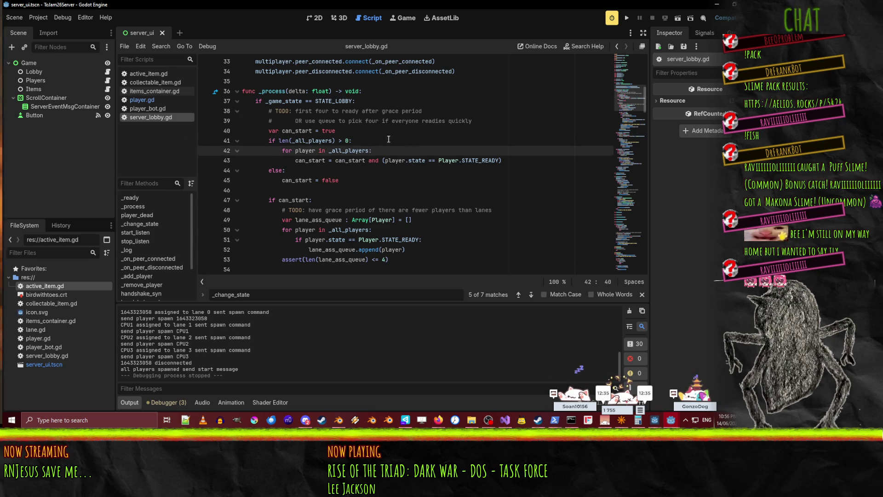
{"action": "left_click", "coordinate": [382, 140]}
{"action": "double_click", "coordinate": [309, 140]}
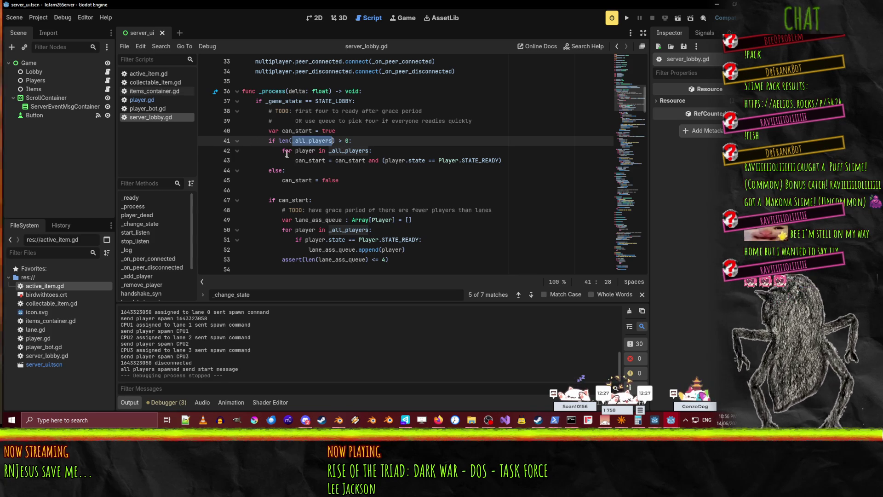
{"action": "left_click", "coordinate": [384, 151]}
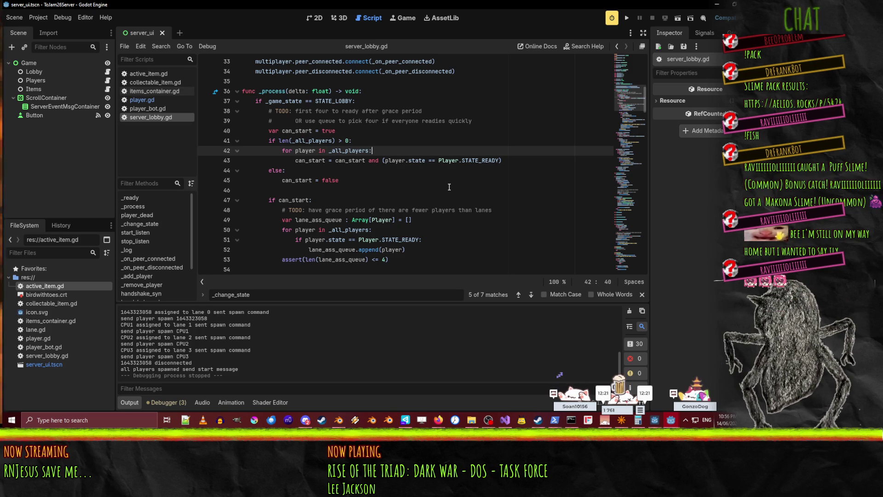
{"action": "scroll", "coordinate": [449, 187], "scroll_direction": "up", "scroll_amount": 1}
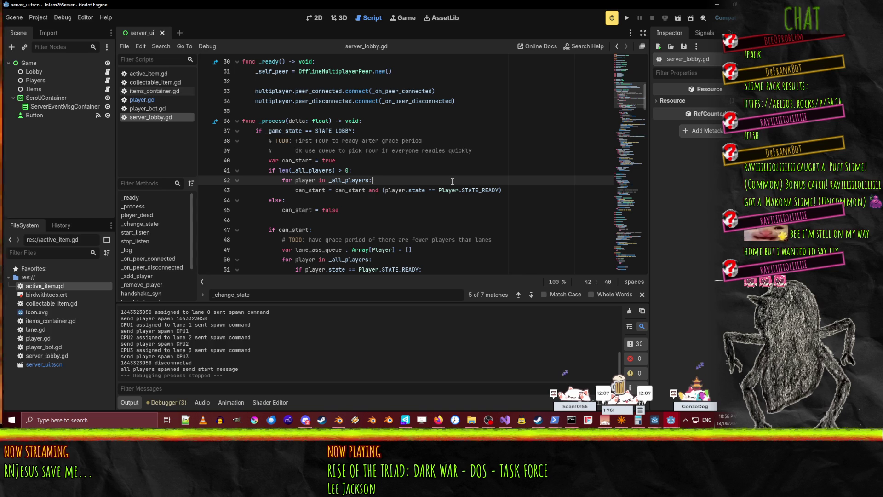
{"action": "scroll", "coordinate": [452, 181], "scroll_direction": "up", "scroll_amount": 8}
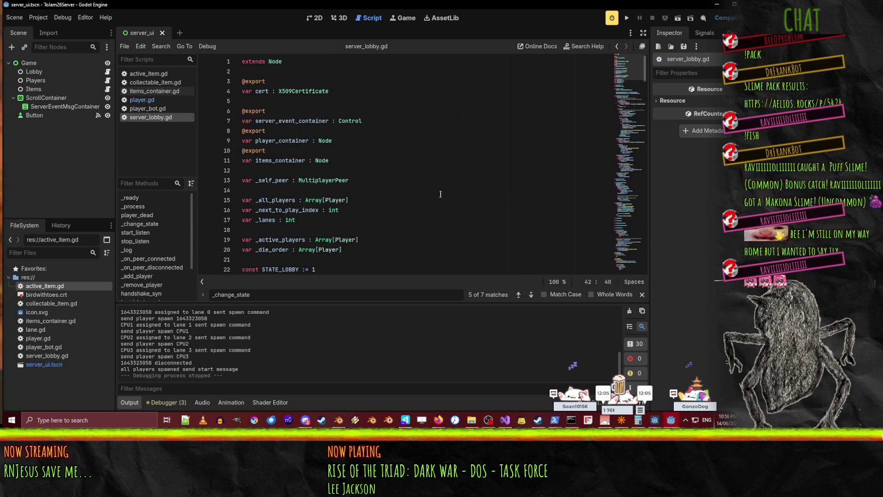
- Add 'var _players_in_lobby : Array[Player]' on a new line 18 below the _lanes declaration
{"action": "double_click", "coordinate": [288, 150]}
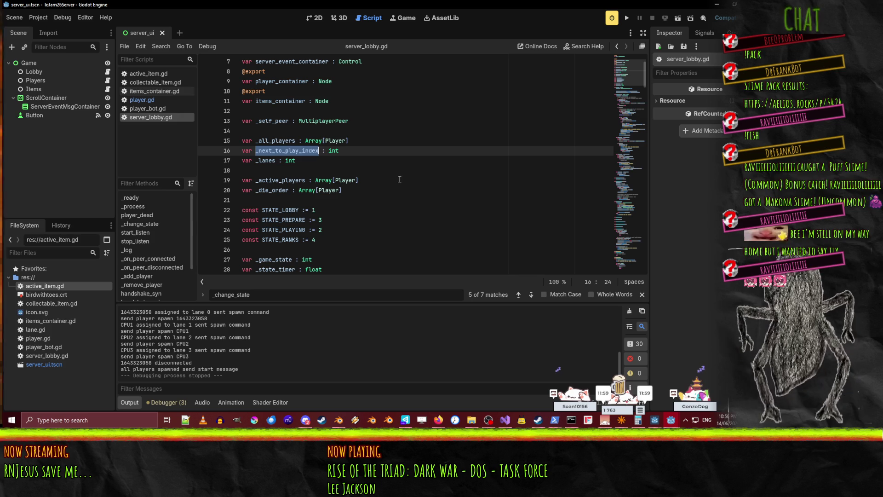
{"action": "left_click", "coordinate": [356, 154]}
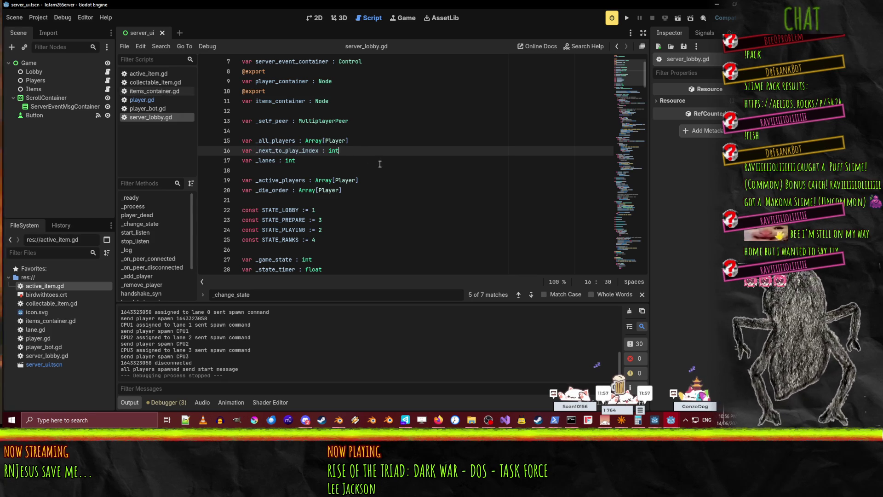
{"action": "left_click", "coordinate": [302, 163]}
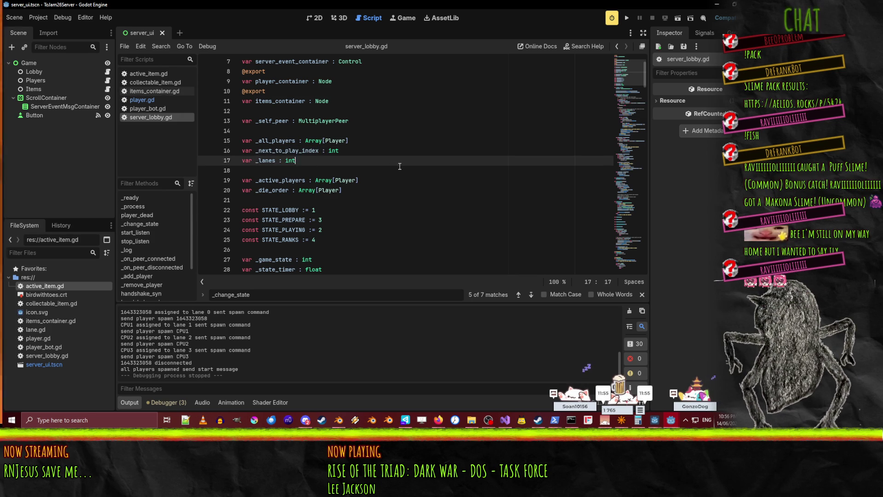
{"action": "key", "text": "Return"}
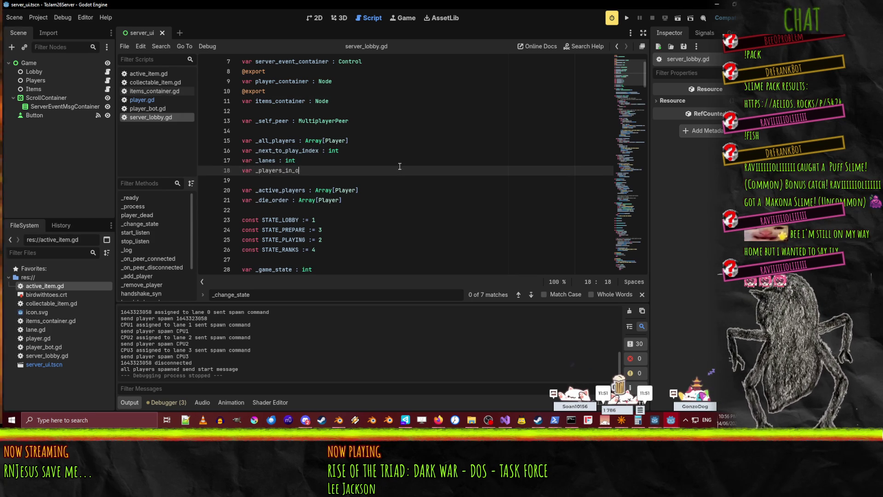
{"action": "type", "text": "var _players_in_lobby : Array"}
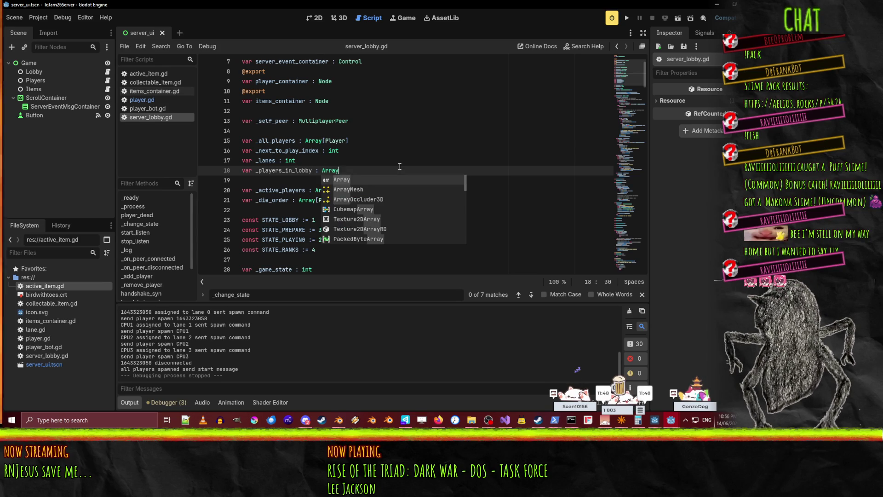
{"action": "type", "text": "[Player"}
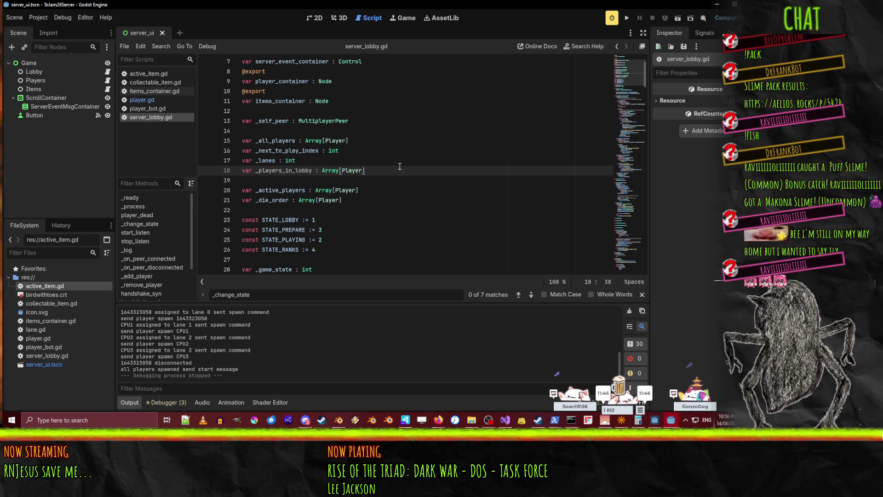
{"action": "left_click", "coordinate": [313, 171]}
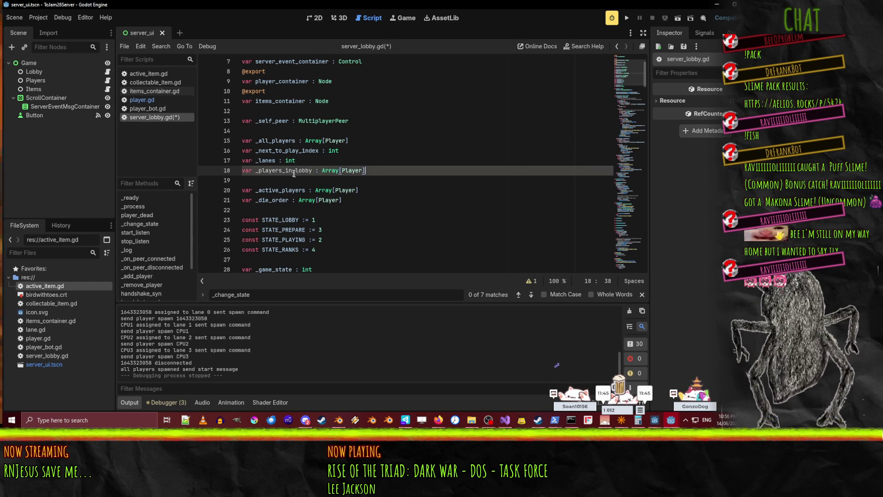
{"action": "scroll", "coordinate": [506, 182], "scroll_direction": "down", "scroll_amount": 8}
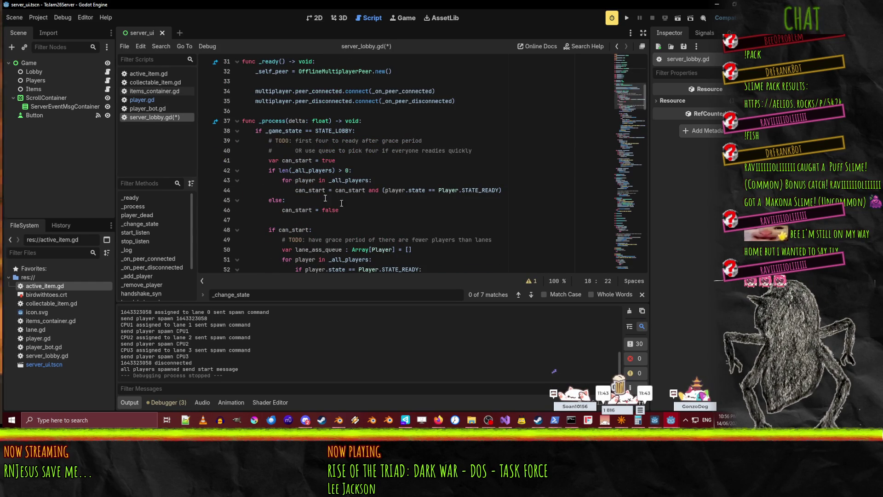
- Paste _players_in_lobby over _all_players in the size check and player loop on lines 42–43
{"action": "double_click", "coordinate": [297, 161]}
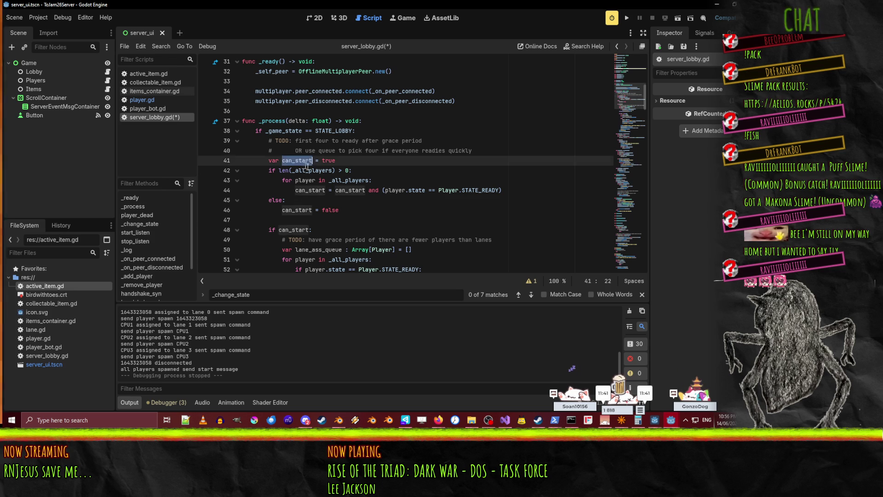
{"action": "double_click", "coordinate": [317, 171]}
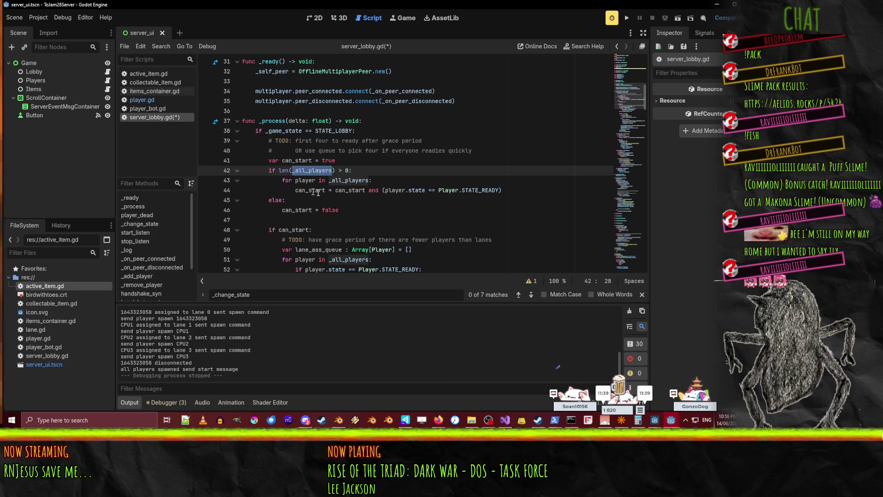
{"action": "type", "text": "_players_in_lobby"}
{"action": "double_click", "coordinate": [348, 181]}
{"action": "type", "text": "_players_in_lobby"}
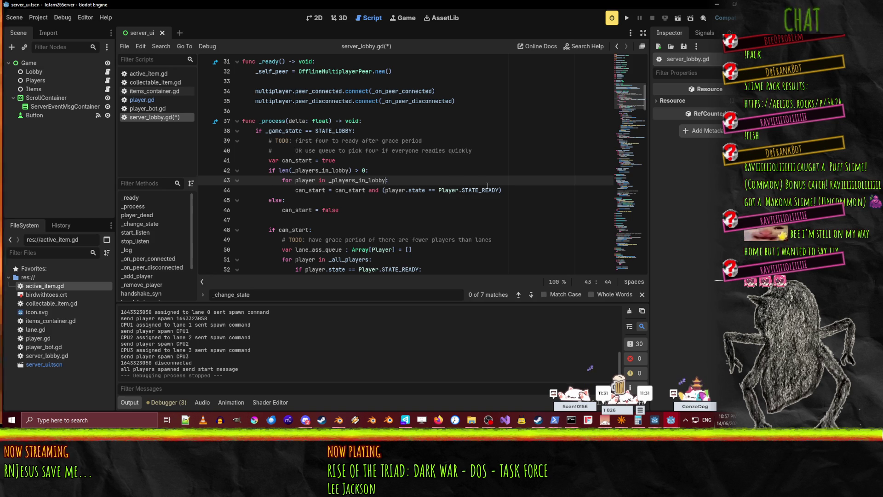
{"action": "mouse_move", "coordinate": [488, 186]}
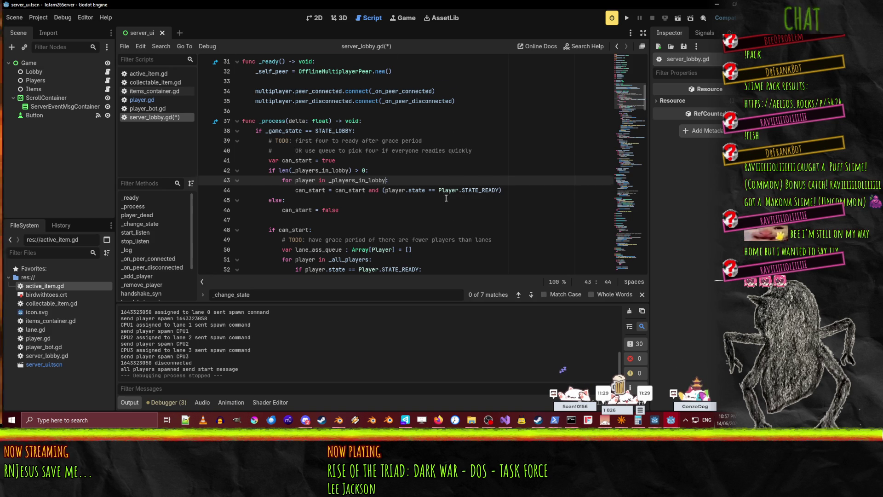
{"action": "scroll", "coordinate": [451, 203], "scroll_direction": "down", "scroll_amount": 10}
{"action": "scroll", "coordinate": [465, 205], "scroll_direction": "up", "scroll_amount": 9}
{"action": "left_click", "coordinate": [342, 111]}
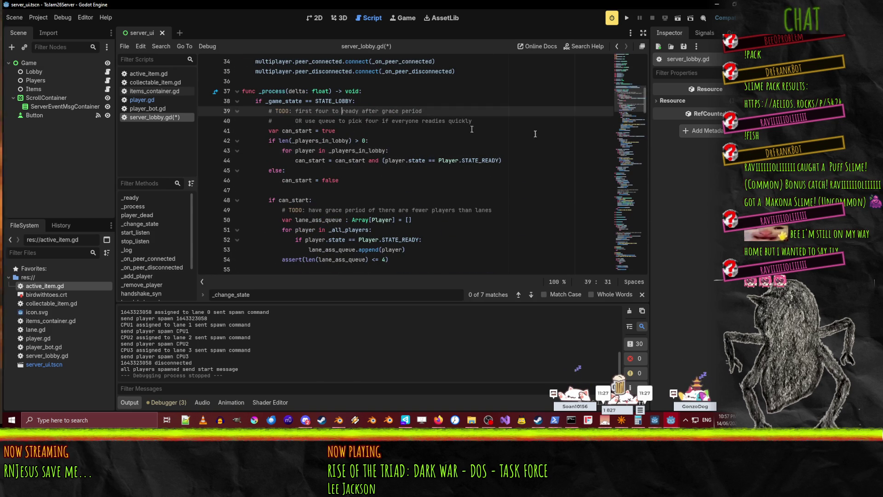
- Delete the queue-alternative comment on line 40, then undo to restore it
{"action": "key", "text": "Home"}
{"action": "key", "text": "shift+Down"}
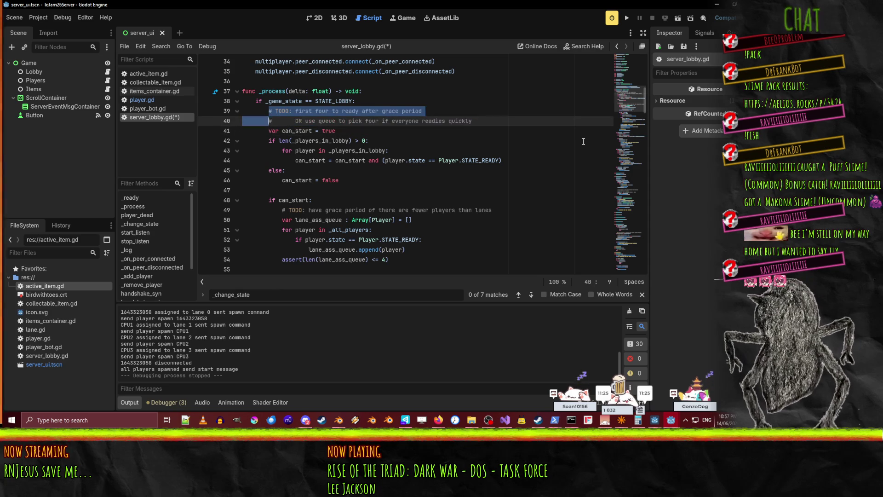
{"action": "key", "text": "Escape"}
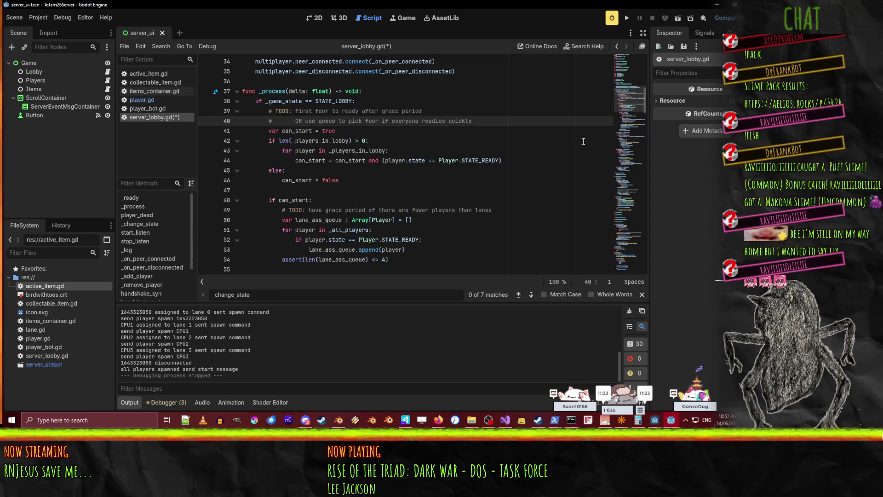
{"action": "key", "text": "Up"}
{"action": "key", "text": "Up"}
{"action": "key", "text": "Down"}
{"action": "key", "text": "shift+Down"}
{"action": "key", "text": "Escape"}
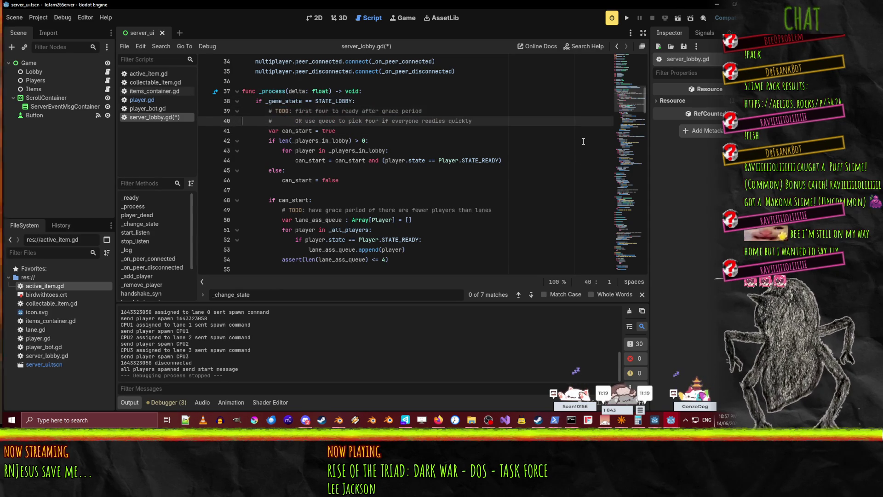
{"action": "key", "text": "Up"}
{"action": "key", "text": "Down"}
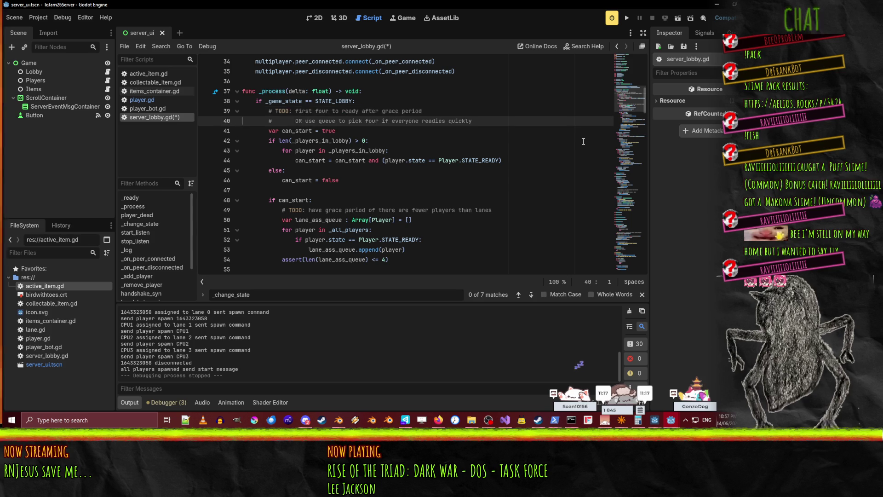
{"action": "key", "text": "shift+Down"}
{"action": "key", "text": "Delete"}
{"action": "key", "text": "Up"}
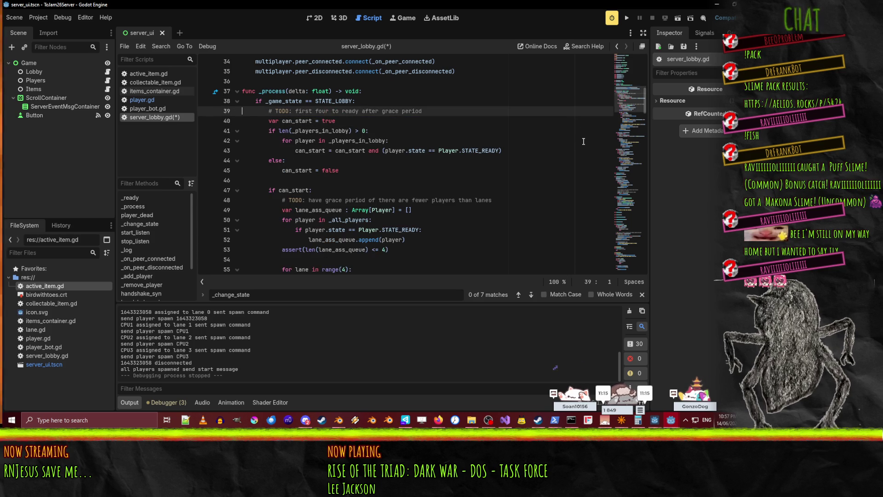
{"action": "key", "text": "ctrl+z"}
- Change the grace-period comment tag on line 39 from TODO to CONSIDER
{"action": "left_click", "coordinate": [360, 112]}
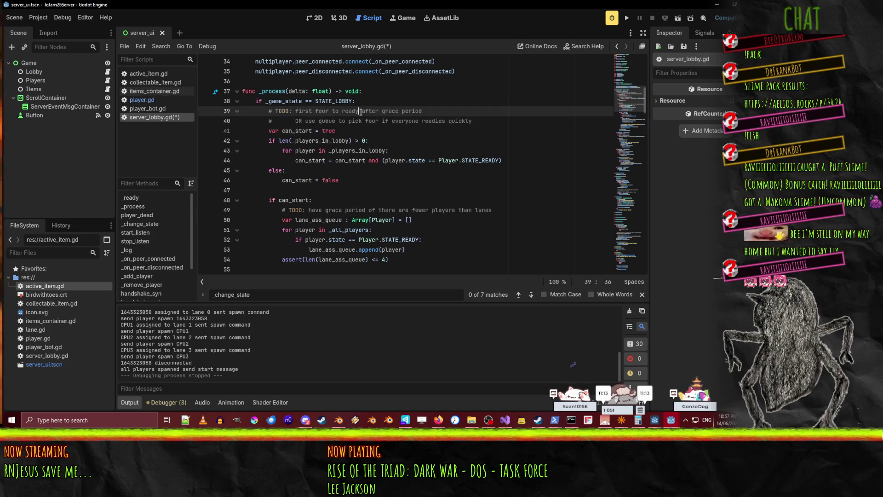
{"action": "type", "text": "CONSIDER"}
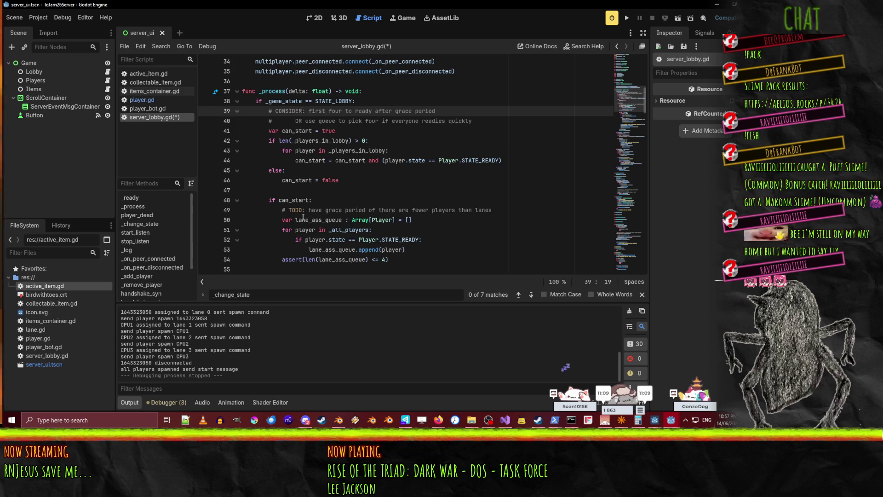
{"action": "left_click", "coordinate": [289, 209]}
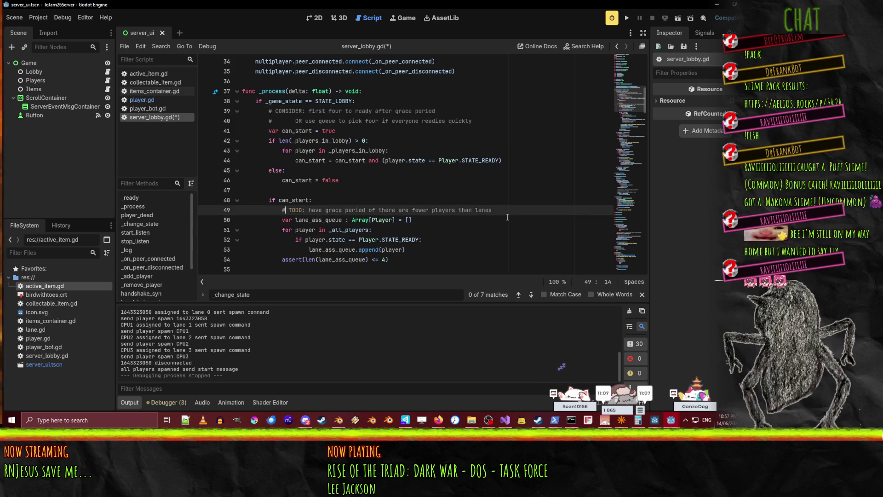
{"action": "scroll", "coordinate": [499, 223], "scroll_direction": "down", "scroll_amount": 4}
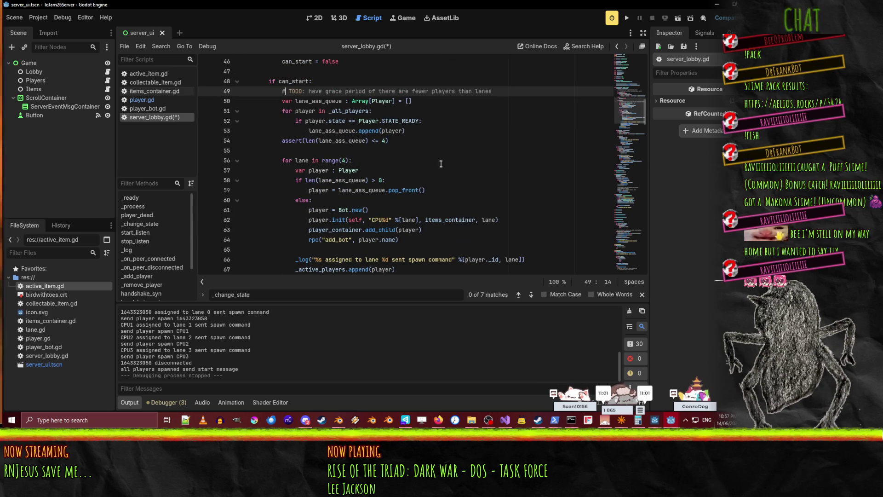
{"action": "scroll", "coordinate": [440, 165], "scroll_direction": "down", "scroll_amount": 2}
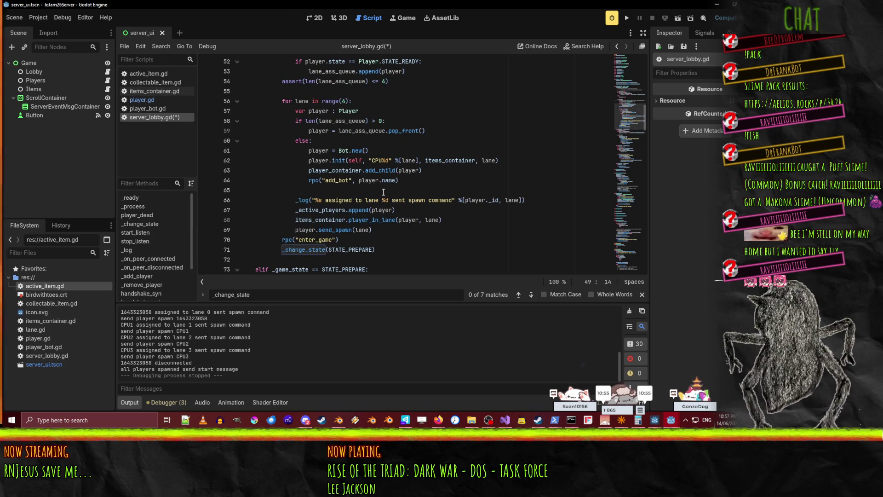
{"action": "mouse_move", "coordinate": [410, 170]}
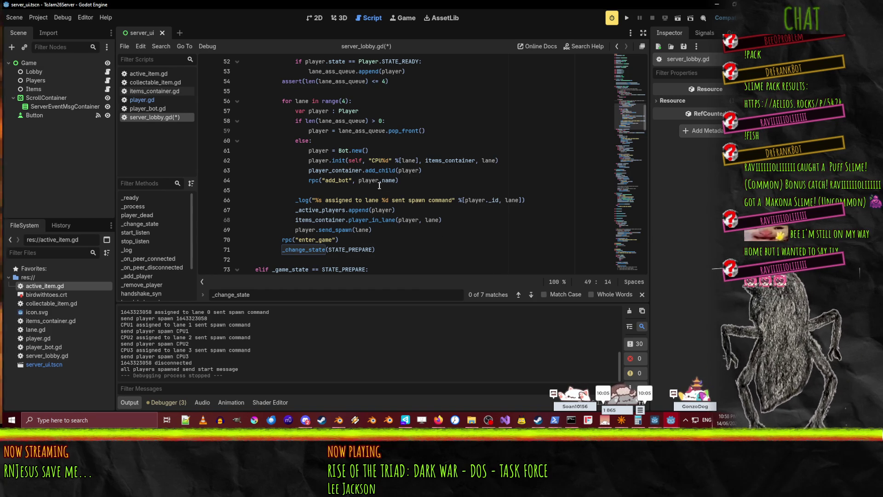
{"action": "mouse_move", "coordinate": [383, 210]}
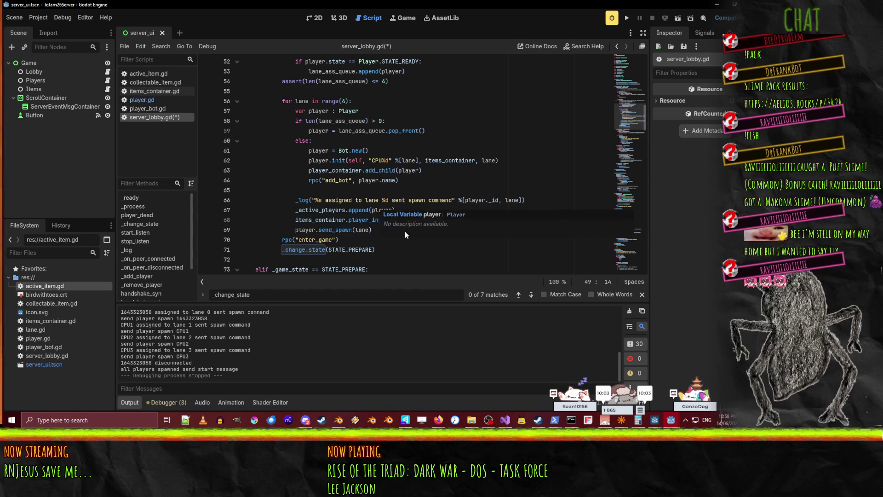
{"action": "left_click", "coordinate": [404, 236]}
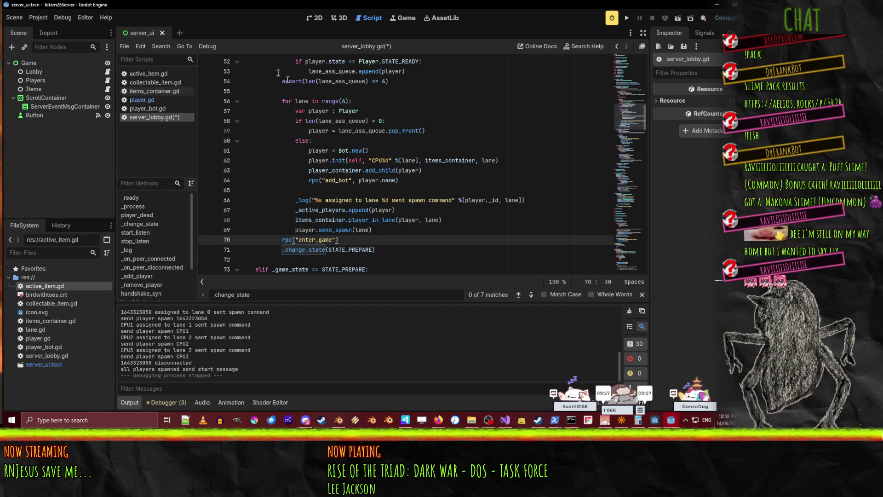
{"action": "scroll", "coordinate": [353, 183], "scroll_direction": "up", "scroll_amount": 1}
{"action": "double_click", "coordinate": [361, 161]}
{"action": "scroll", "coordinate": [504, 192], "scroll_direction": "up", "scroll_amount": 4}
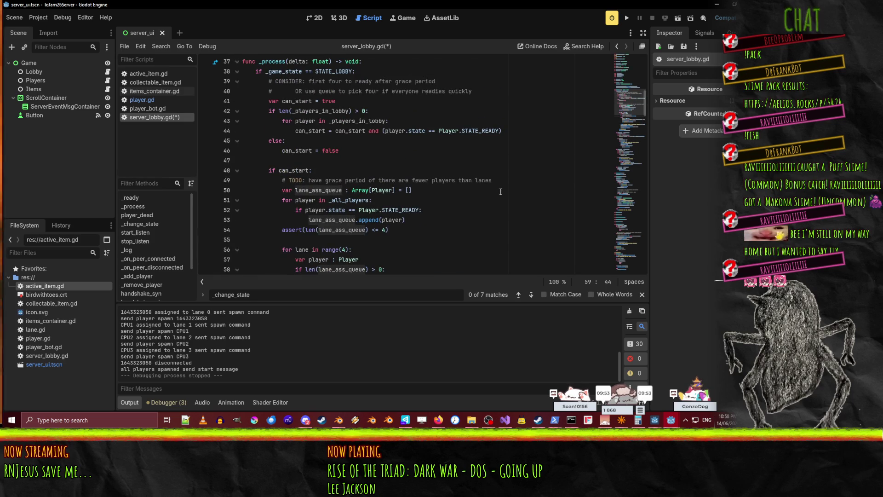
- Delete the lane_ass_queue declaration and ready-player loop, looping over _players_in_lobby instead of _all_players
{"action": "left_click", "coordinate": [363, 189]}
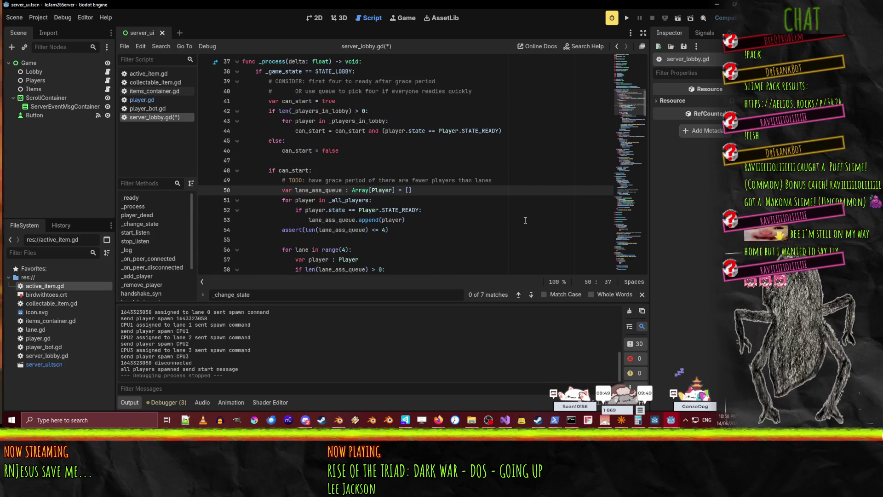
{"action": "key", "text": "Home"}
{"action": "key", "text": "Home"}
{"action": "key", "text": "shift+Down"}
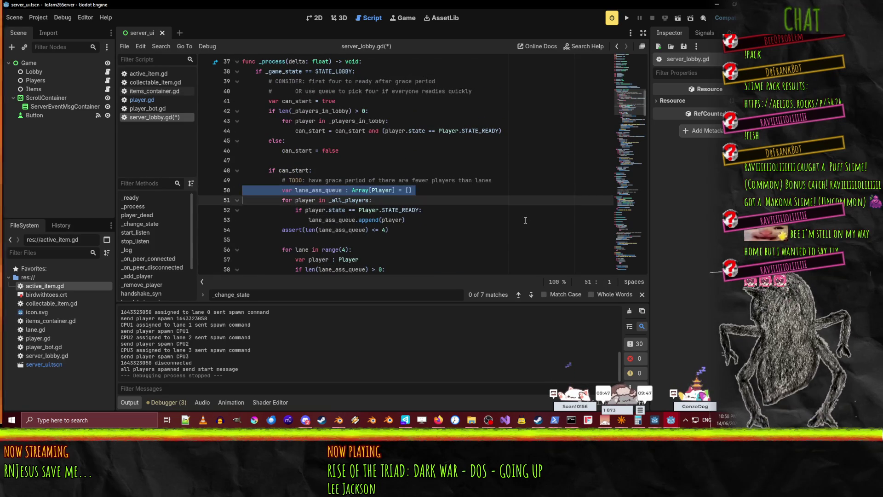
{"action": "key", "text": "Delete"}
{"action": "left_click", "coordinate": [346, 190]}
{"action": "double_click", "coordinate": [347, 190]}
{"action": "type", "text": "_players_in_lobby"}
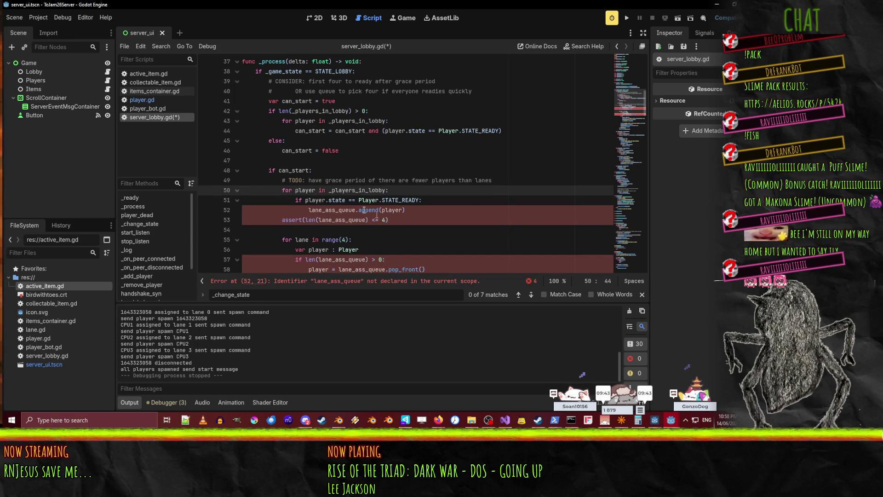
{"action": "left_click", "coordinate": [307, 200]}
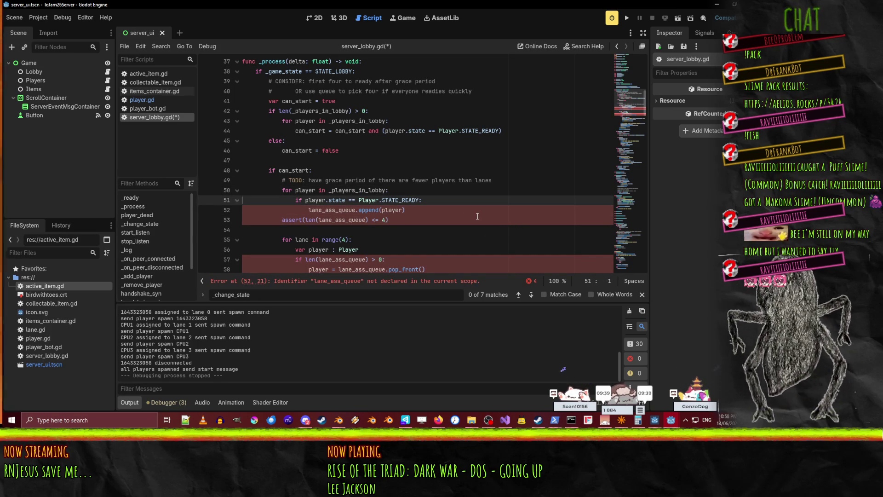
{"action": "key", "text": "Up"}
{"action": "key", "text": "shift+Down"}
{"action": "key", "text": "shift+Down"}
{"action": "key", "text": "shift+Down"}
{"action": "key", "text": "shift+Down"}
{"action": "key", "text": "shift+Down"}
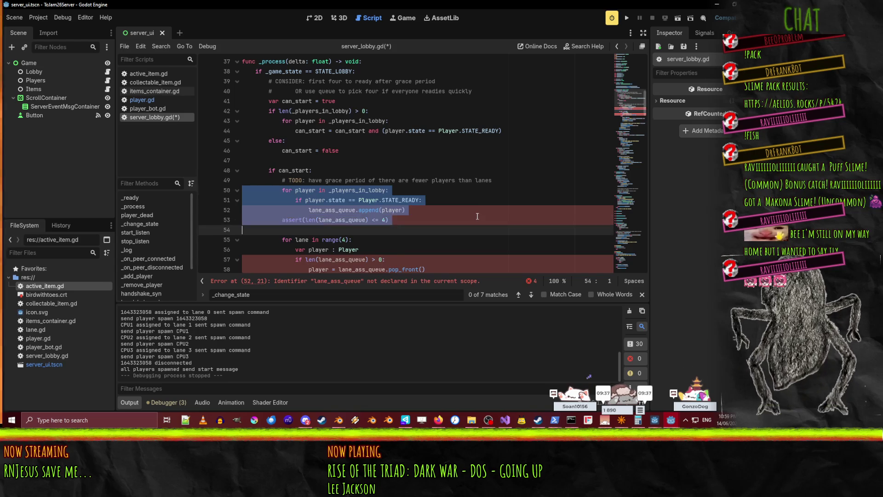
{"action": "key", "text": "Delete"}
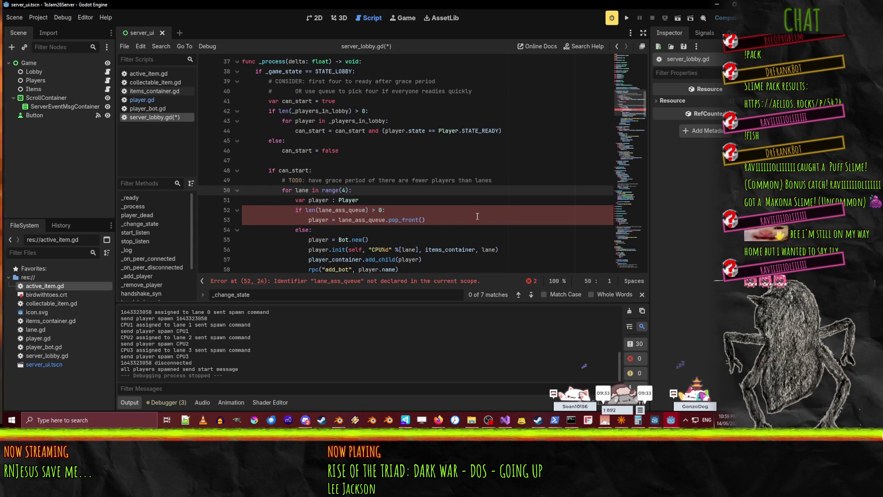
- Replace lane_ass_queue with _players_in_lobby in the length check and pop_front call
{"action": "scroll", "coordinate": [471, 212], "scroll_direction": "down", "scroll_amount": 1}
{"action": "double_click", "coordinate": [342, 180]}
{"action": "type", "text": "_players_in_lobby"}
{"action": "key", "text": "Up"}
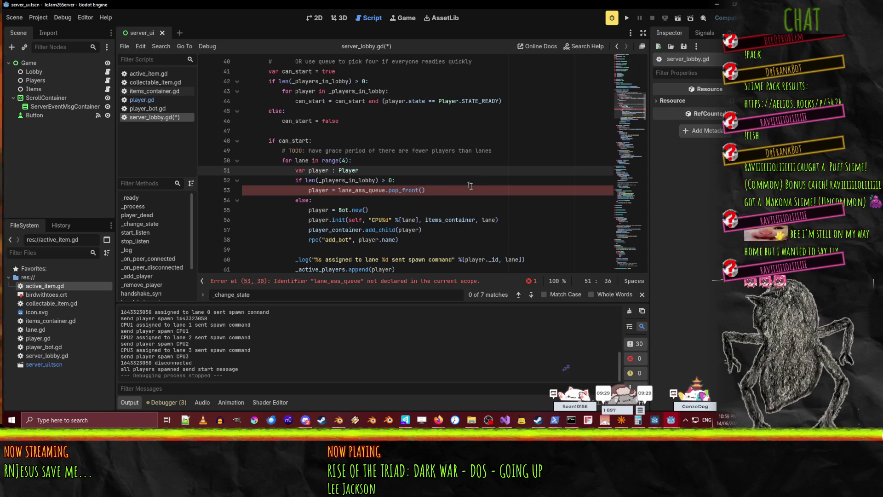
{"action": "left_click", "coordinate": [345, 195]}
{"action": "left_click", "coordinate": [373, 203]}
{"action": "double_click", "coordinate": [368, 190]}
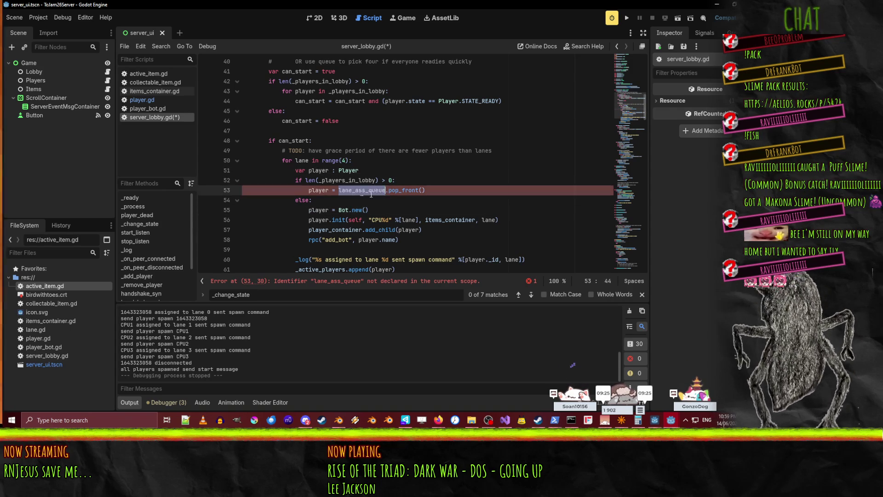
{"action": "type", "text": "_players_in_lobby"}
{"action": "left_click", "coordinate": [447, 178]}
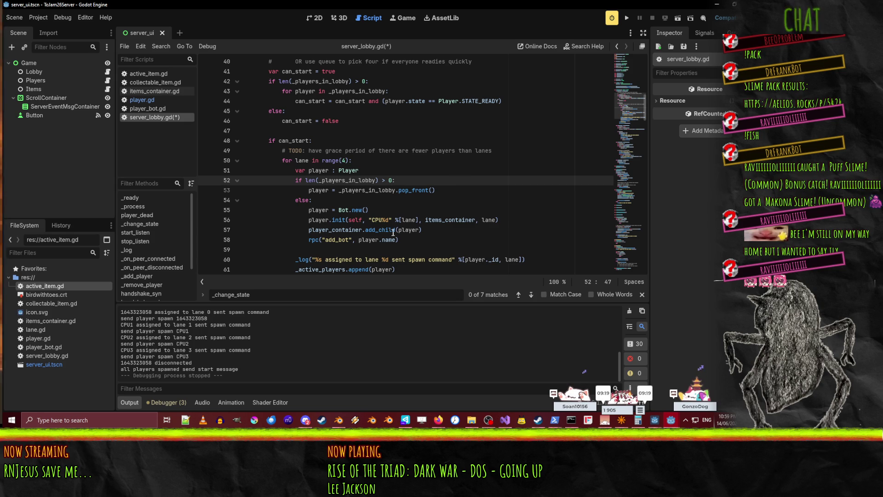
- Scroll down to review the rest of the script, including _add_player_to_game
{"action": "scroll", "coordinate": [509, 220], "scroll_direction": "down", "scroll_amount": 1}
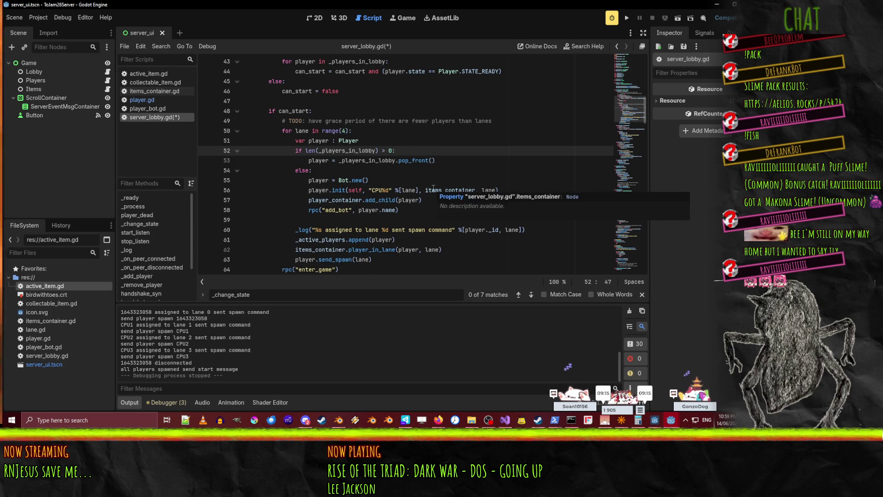
{"action": "scroll", "coordinate": [503, 176], "scroll_direction": "down", "scroll_amount": 4}
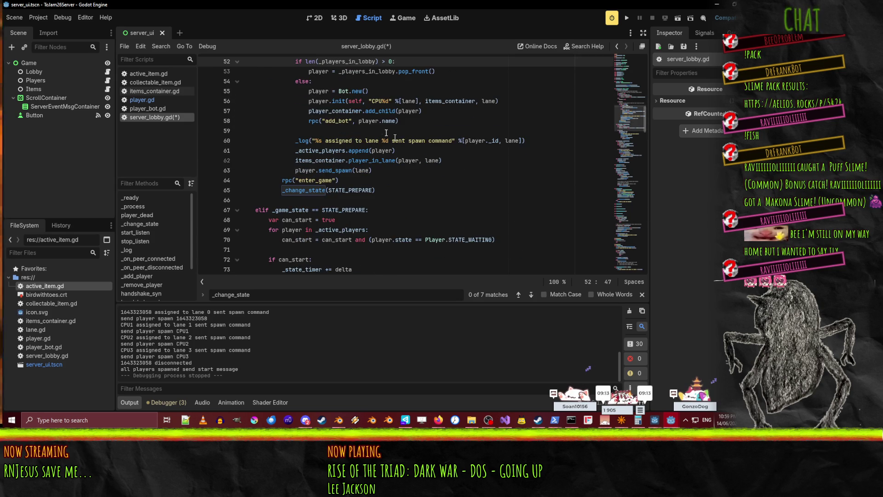
{"action": "scroll", "coordinate": [475, 166], "scroll_direction": "down", "scroll_amount": 5}
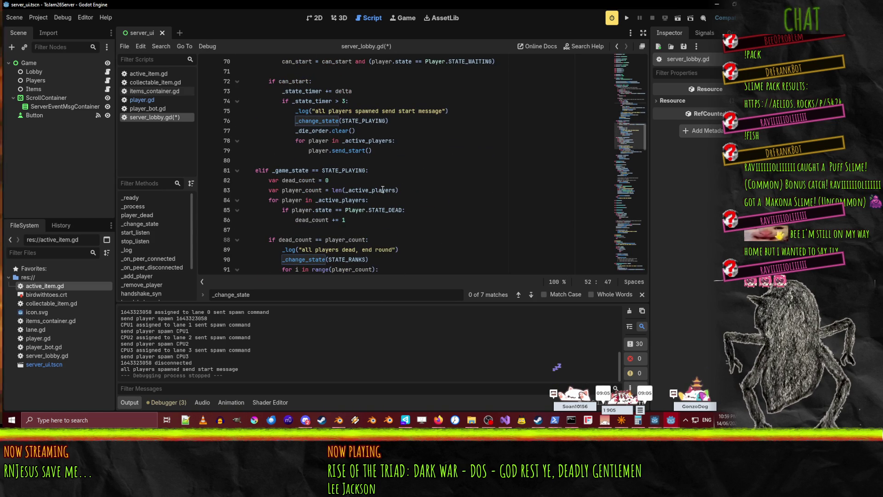
{"action": "scroll", "coordinate": [427, 175], "scroll_direction": "down", "scroll_amount": 2}
{"action": "scroll", "coordinate": [429, 177], "scroll_direction": "down", "scroll_amount": 8}
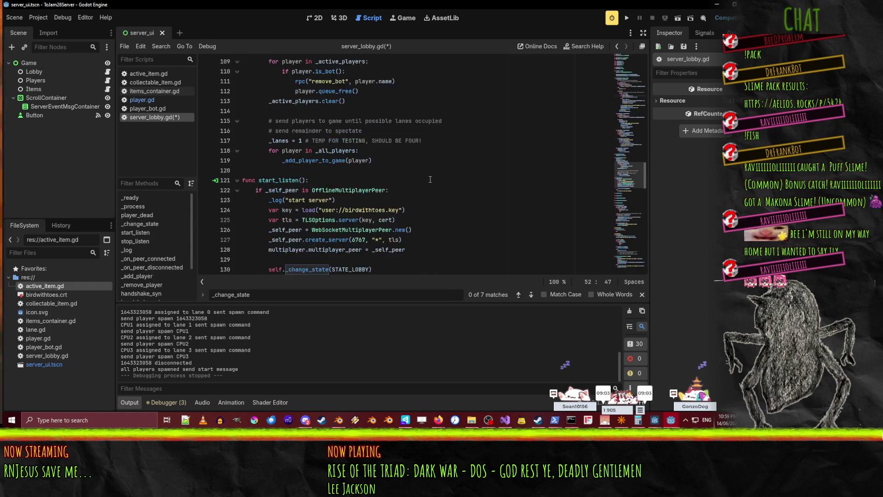
{"action": "scroll", "coordinate": [322, 129], "scroll_direction": "down", "scroll_amount": 20}
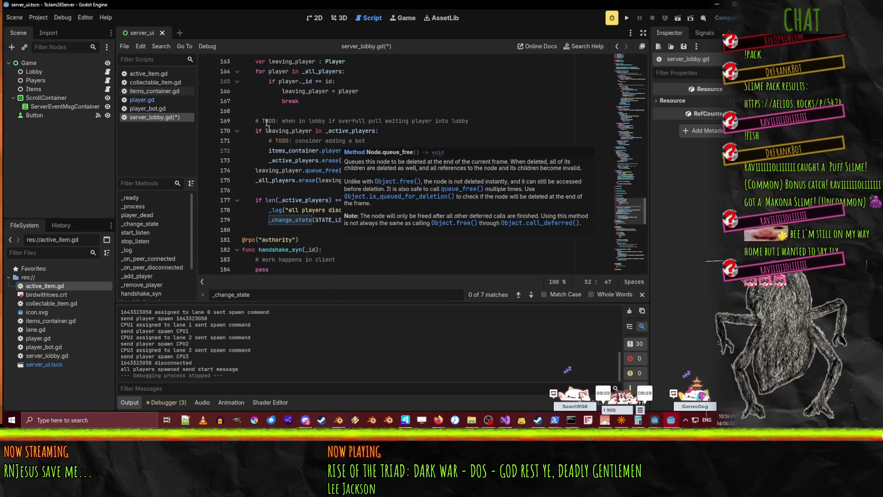
{"action": "scroll", "coordinate": [339, 133], "scroll_direction": "up", "scroll_amount": 4}
{"action": "scroll", "coordinate": [414, 183], "scroll_direction": "down", "scroll_amount": 12}
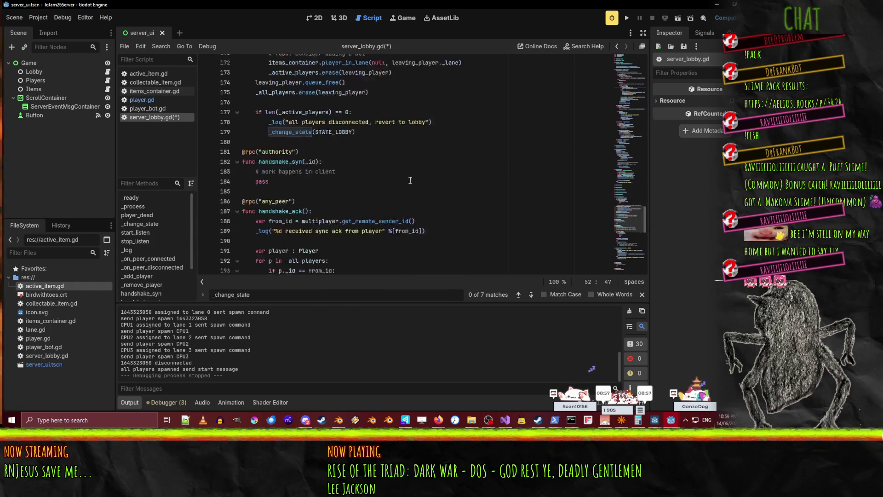
{"action": "scroll", "coordinate": [409, 183], "scroll_direction": "down", "scroll_amount": 5}
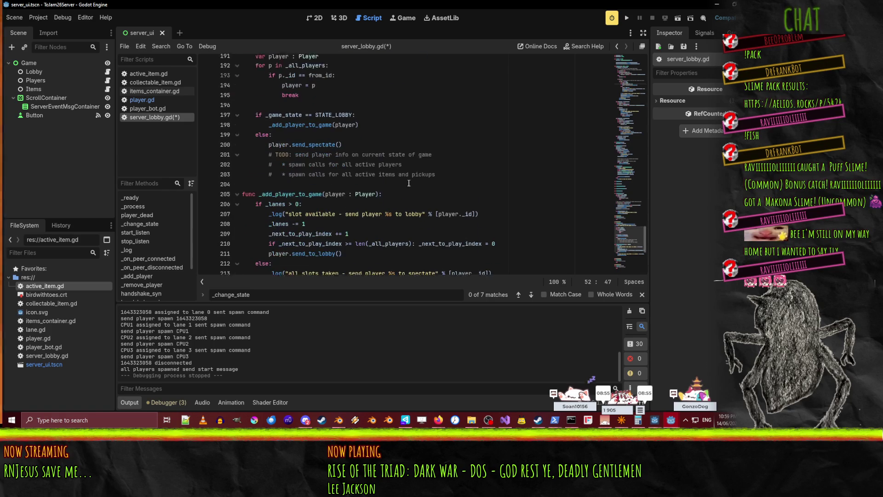
- Locate the _lanes decrement and highlight the _next_to_play_index uses in _add_player_to_game
{"action": "left_click", "coordinate": [283, 104]}
{"action": "left_click", "coordinate": [354, 120]}
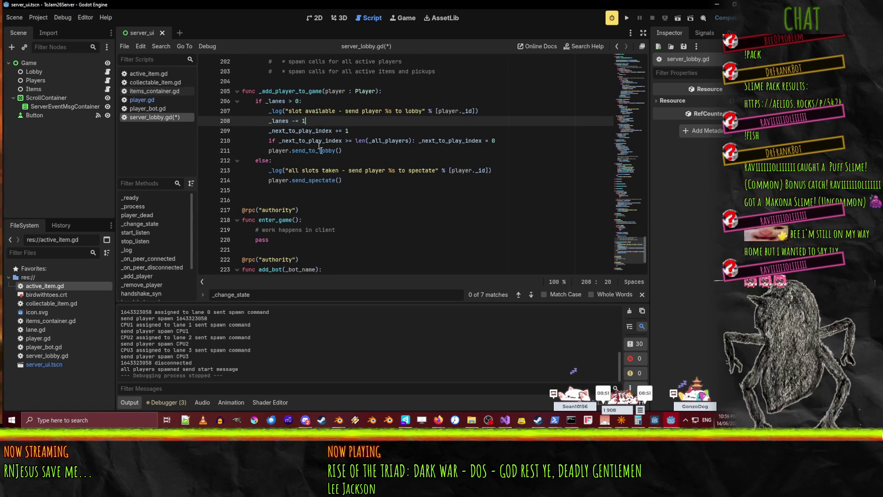
{"action": "double_click", "coordinate": [303, 130]}
{"action": "left_click", "coordinate": [305, 140]}
{"action": "double_click", "coordinate": [305, 140]}
{"action": "key", "text": "ctrl+d"}
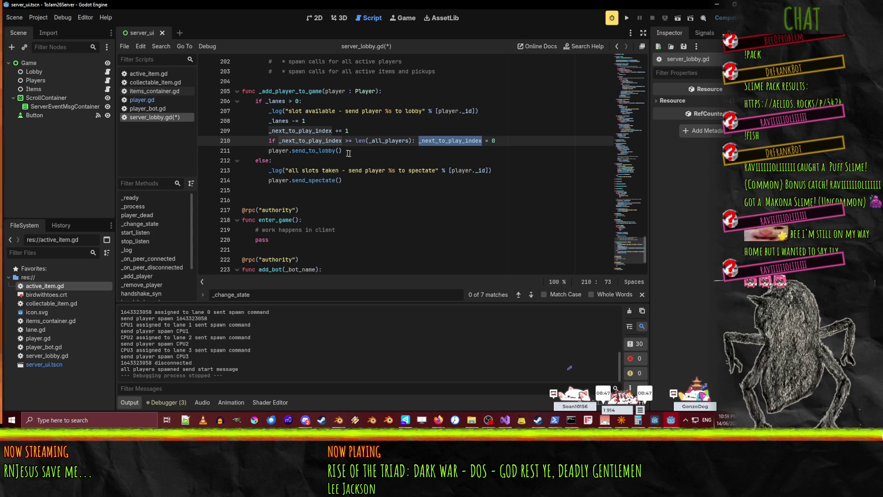
- Add _players_in_lobby.append(player) after send_to_lobby() and save server_lobby.gd
{"action": "double_click", "coordinate": [279, 152]}
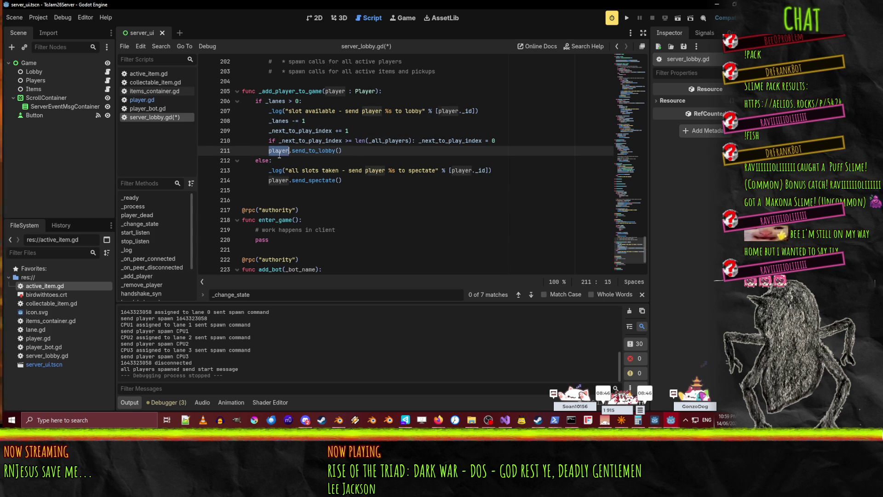
{"action": "left_click", "coordinate": [364, 152]}
{"action": "scroll", "coordinate": [364, 151], "scroll_direction": "up", "scroll_amount": 1}
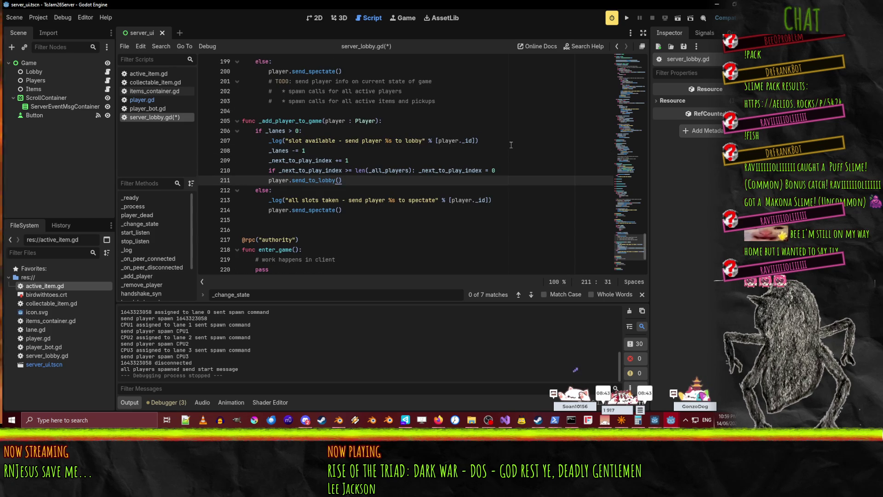
{"action": "key", "text": "Return"}
{"action": "type", "text": "_players_in_lobby.app"}
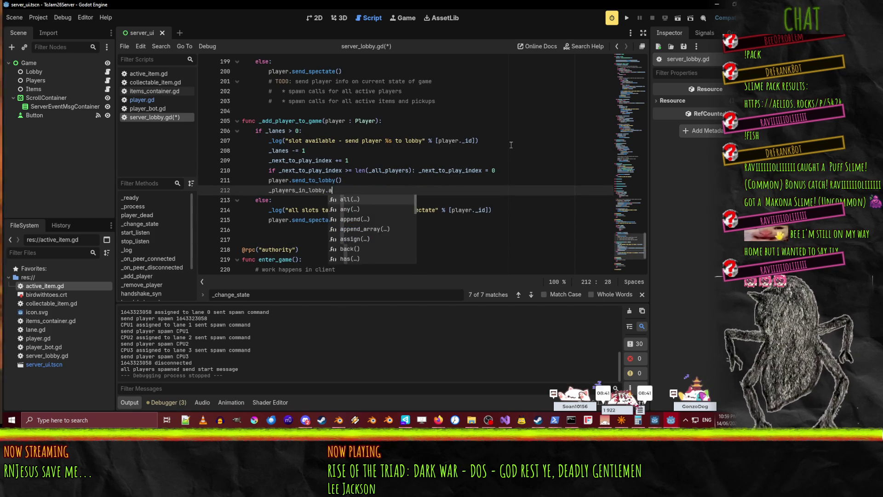
{"action": "key", "text": "Return"}
{"action": "type", "text": "(player"}
{"action": "key", "text": "Home"}
{"action": "key", "text": "ctrl+s"}
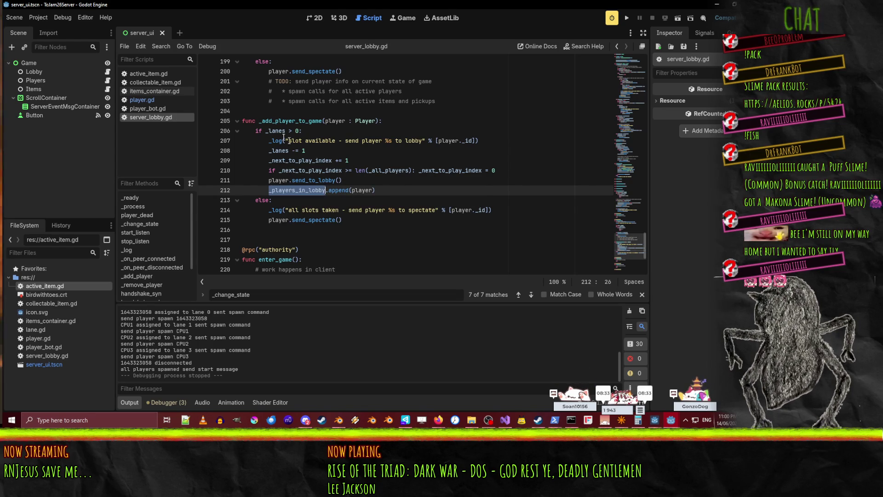
- Replace the _lanes > 0 condition with len(_players_in_lobby) < 1
{"action": "double_click", "coordinate": [276, 130]}
{"action": "double_click", "coordinate": [306, 193]}
{"action": "double_click", "coordinate": [280, 132]}
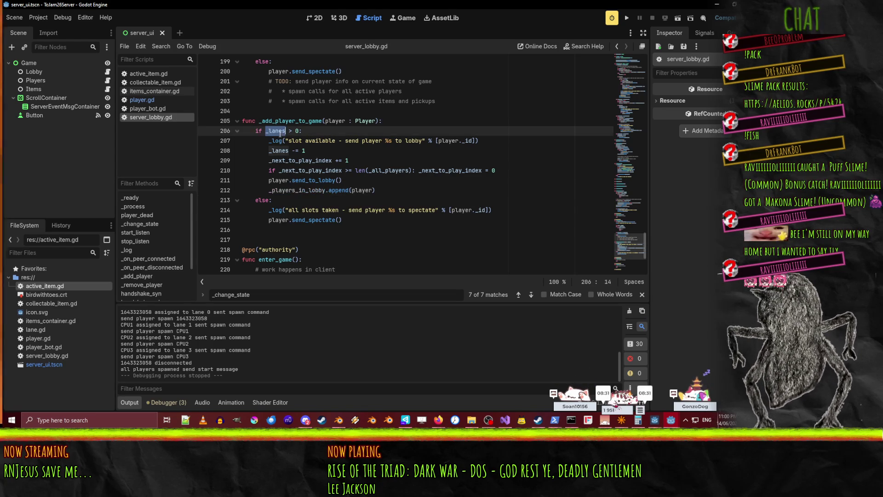
{"action": "type", "text": "len(_players_in_lobby"}
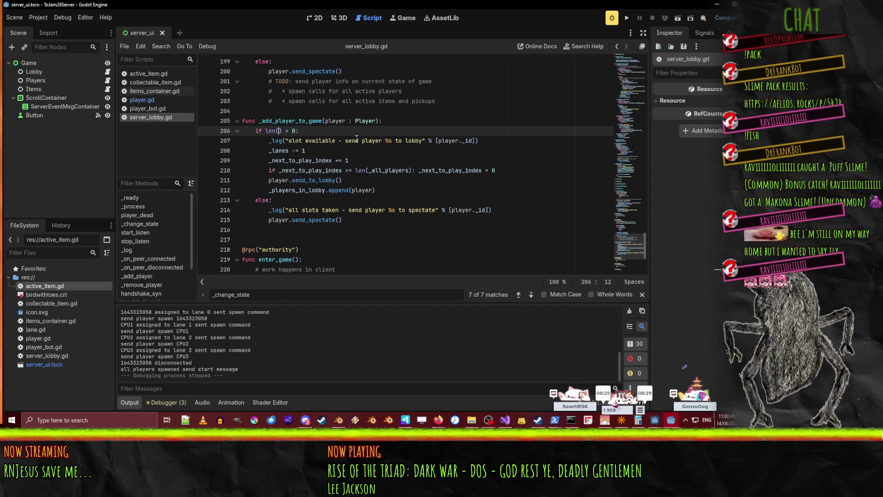
{"action": "key", "text": "Right"}
{"action": "key", "text": "Right"}
{"action": "key", "text": "shift+Right"}
{"action": "key", "text": "shift+Right"}
{"action": "key", "text": "shift+Right"}
{"action": "type", "text": "< 1"}
{"action": "key", "text": "Down"}
{"action": "key", "text": "Up"}
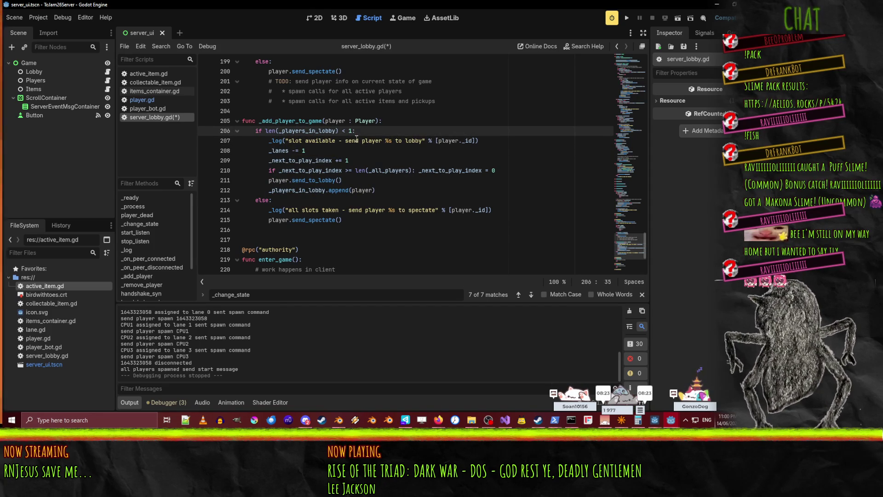
- Delete the _lanes -= 1 line and search the script for remaining _lanes uses
{"action": "key", "text": "Down"}
{"action": "key", "text": "Down"}
{"action": "key", "text": "Left"}
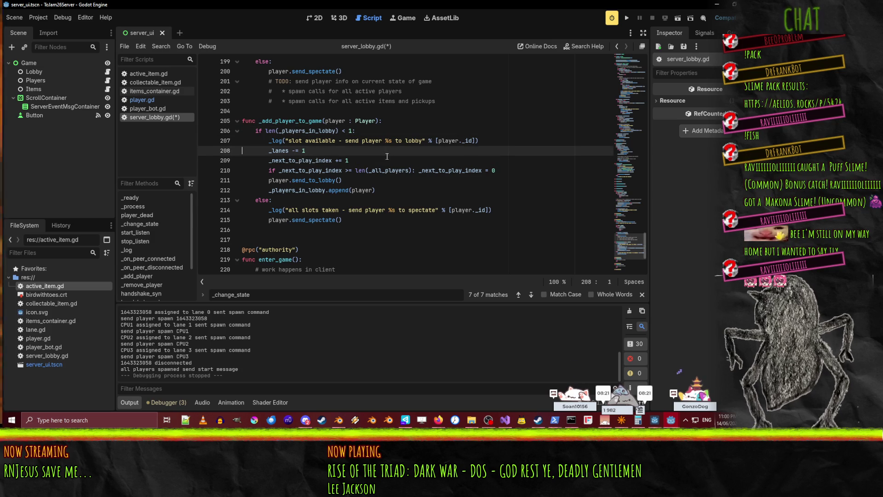
{"action": "key", "text": "ctrl+shift+k"}
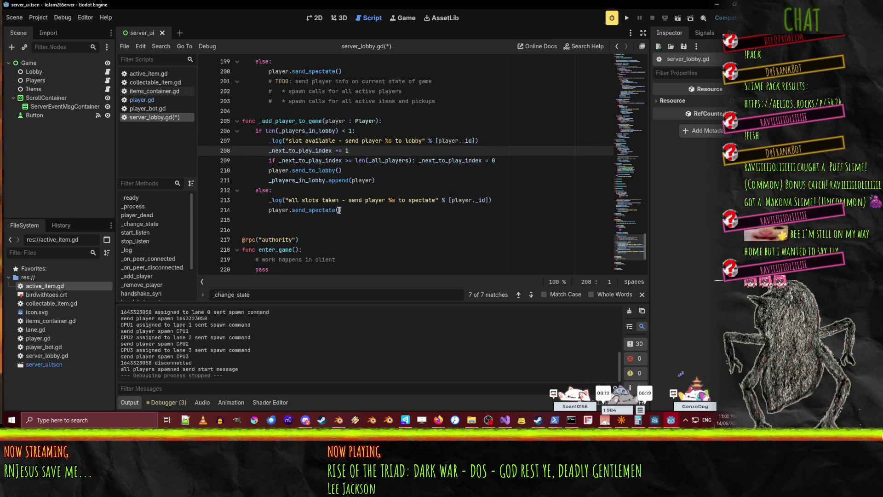
{"action": "key", "text": "ctrl+f"}
{"action": "type", "text": "_lanes"}
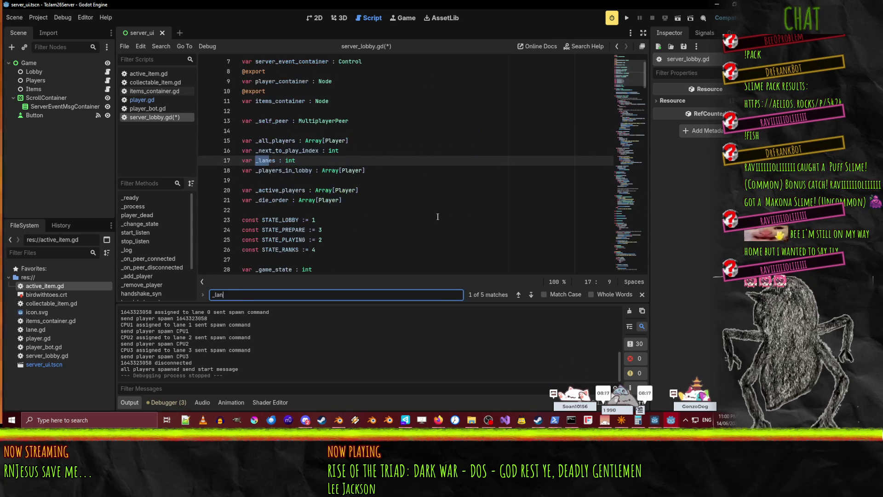
- Delete the var _lanes : int declaration and the _lanes = 1 # TEMP line in _change_state
{"action": "left_click", "coordinate": [278, 161]}
{"action": "key", "text": "ctrl+shift+k"}
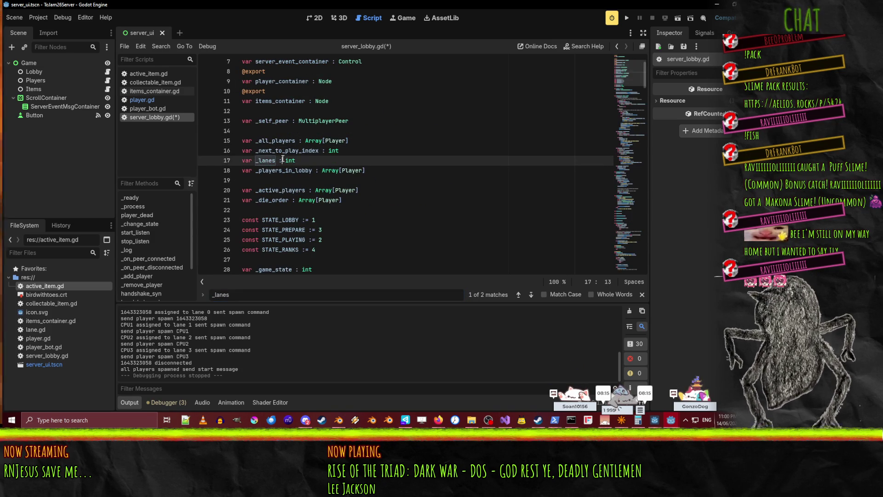
{"action": "left_click", "coordinate": [531, 294]}
{"action": "left_click", "coordinate": [318, 160]}
{"action": "key", "text": "ctrl+shift+k"}
{"action": "scroll", "coordinate": [441, 186], "scroll_direction": "up", "scroll_amount": 2}
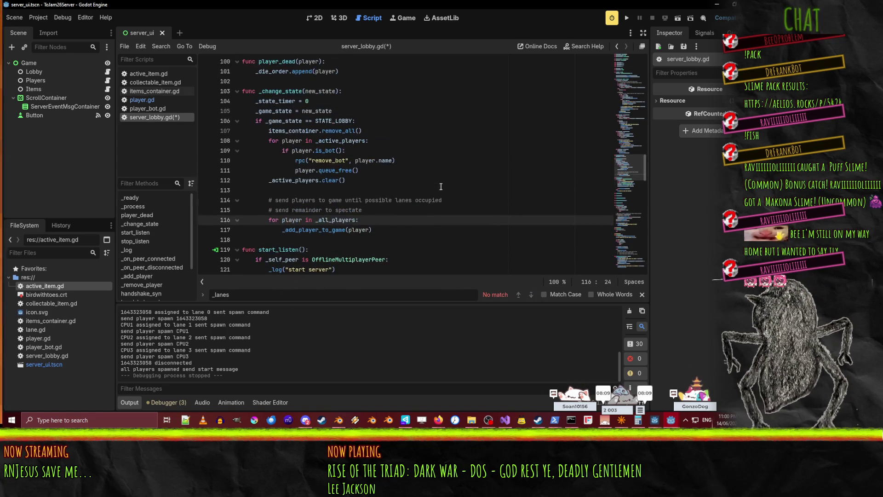
{"action": "left_click", "coordinate": [373, 211]}
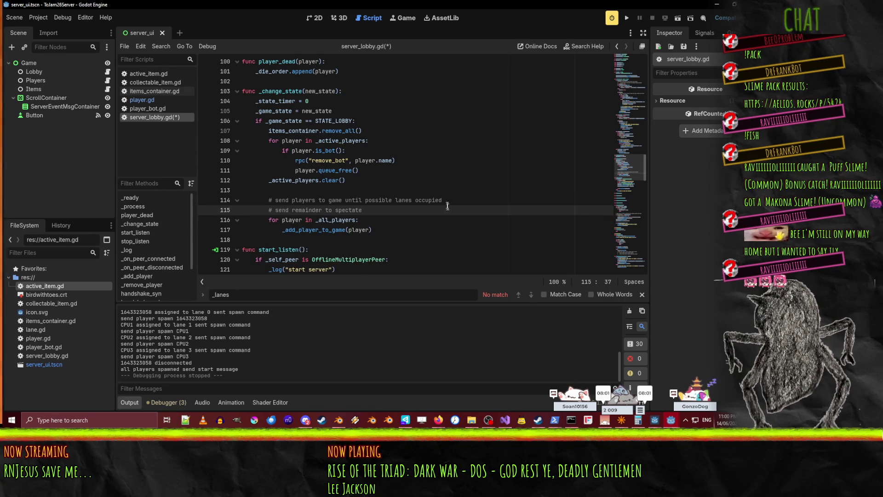
{"action": "scroll", "coordinate": [447, 207], "scroll_direction": "down", "scroll_amount": 3}
{"action": "scroll", "coordinate": [447, 204], "scroll_direction": "up", "scroll_amount": 5}
{"action": "scroll", "coordinate": [447, 203], "scroll_direction": "up", "scroll_amount": 2}
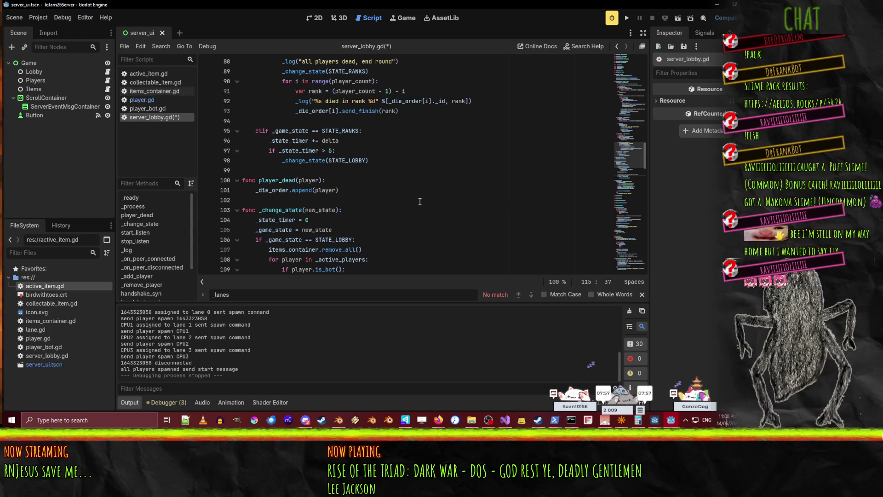
{"action": "scroll", "coordinate": [420, 206], "scroll_direction": "down", "scroll_amount": 3}
{"action": "key", "text": "Up"}
{"action": "key", "text": "Up"}
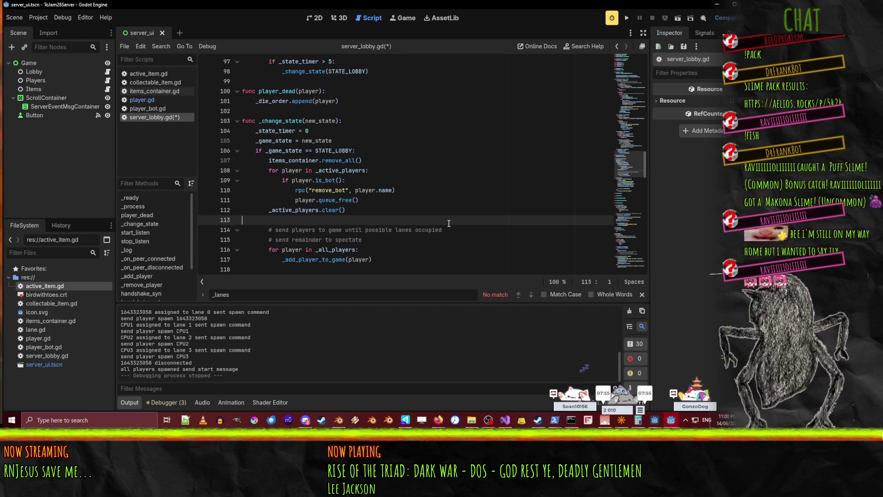
- Save server_lobby.gd and review the lobby overfill and add-a-bot TODO comments
{"action": "scroll", "coordinate": [455, 198], "scroll_direction": "down", "scroll_amount": 15}
{"action": "scroll", "coordinate": [457, 200], "scroll_direction": "down", "scroll_amount": 3}
{"action": "key", "text": "ctrl+s"}
{"action": "scroll", "coordinate": [458, 200], "scroll_direction": "up", "scroll_amount": 2}
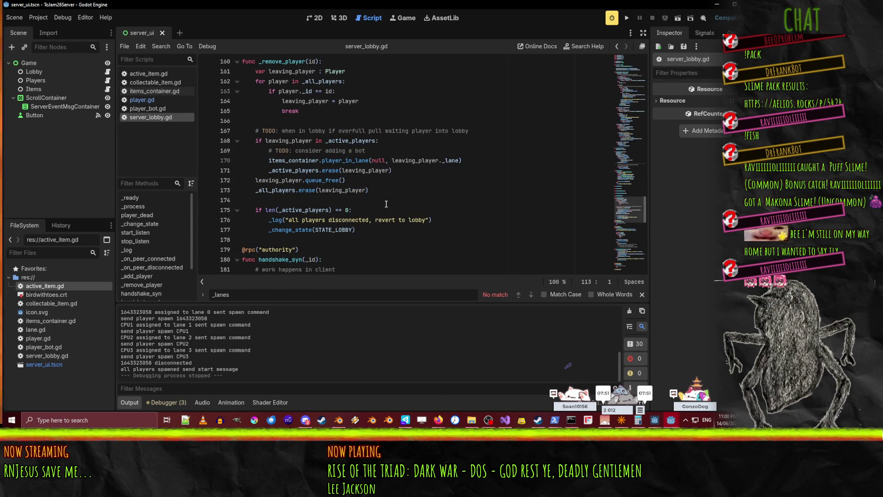
{"action": "left_click", "coordinate": [423, 129]}
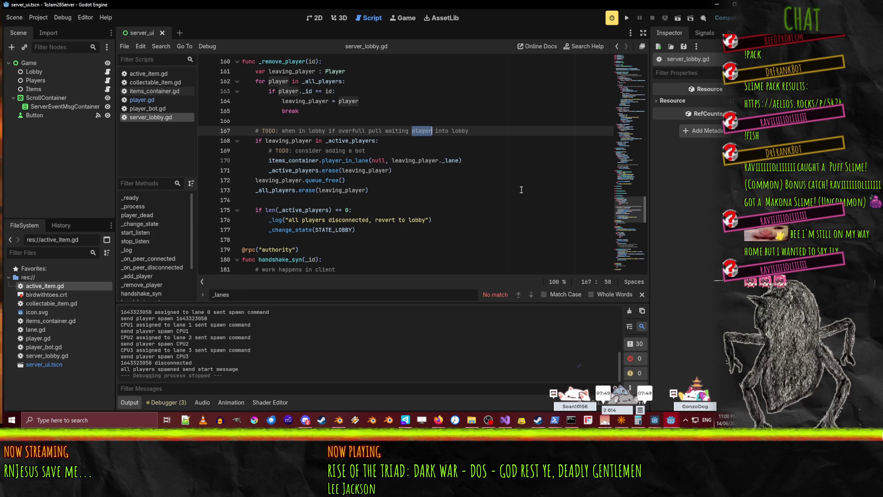
{"action": "scroll", "coordinate": [515, 180], "scroll_direction": "up", "scroll_amount": 2}
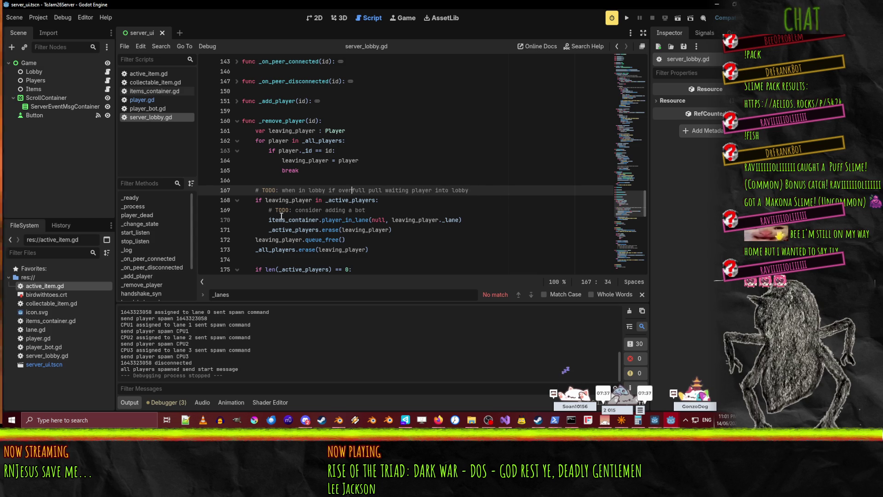
{"action": "left_click", "coordinate": [383, 210]}
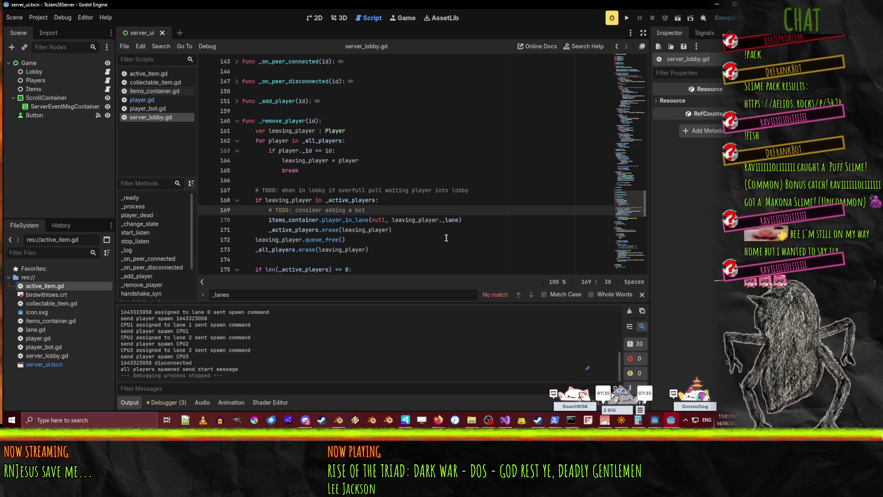
{"action": "scroll", "coordinate": [431, 220], "scroll_direction": "down", "scroll_amount": 2}
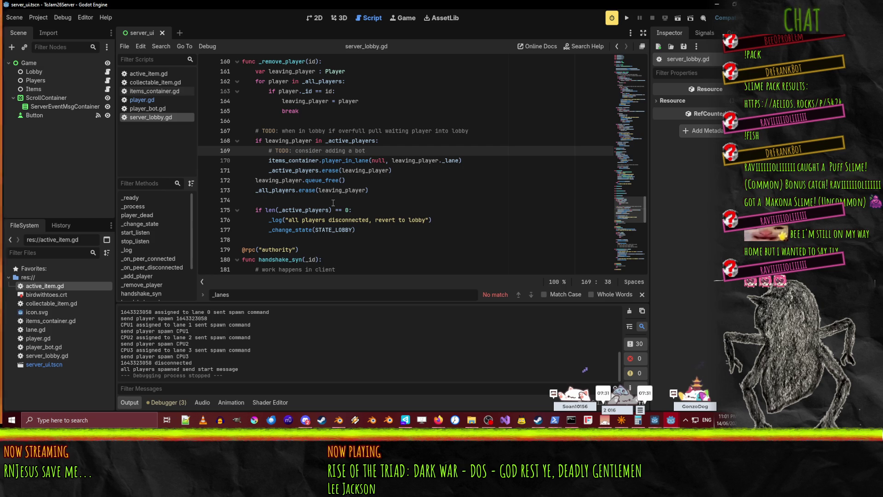
{"action": "scroll", "coordinate": [333, 202], "scroll_direction": "down", "scroll_amount": 4}
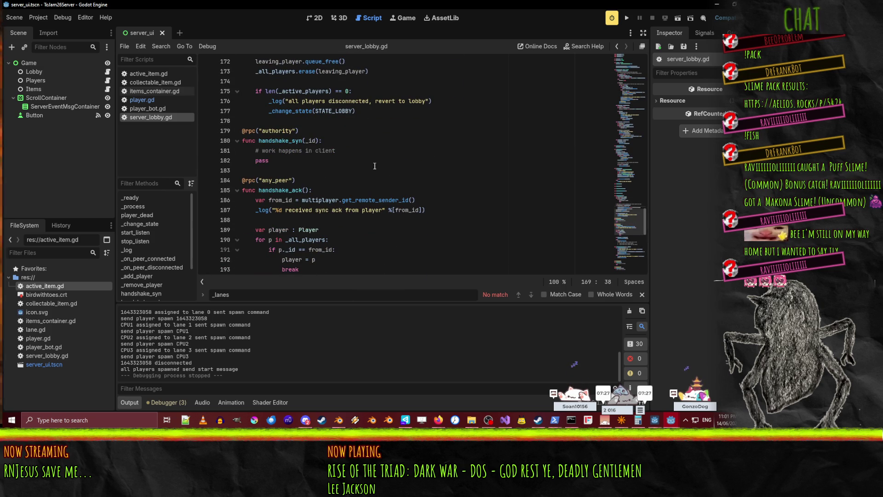
{"action": "scroll", "coordinate": [374, 167], "scroll_direction": "down", "scroll_amount": 1}
{"action": "scroll", "coordinate": [384, 182], "scroll_direction": "down", "scroll_amount": 7}
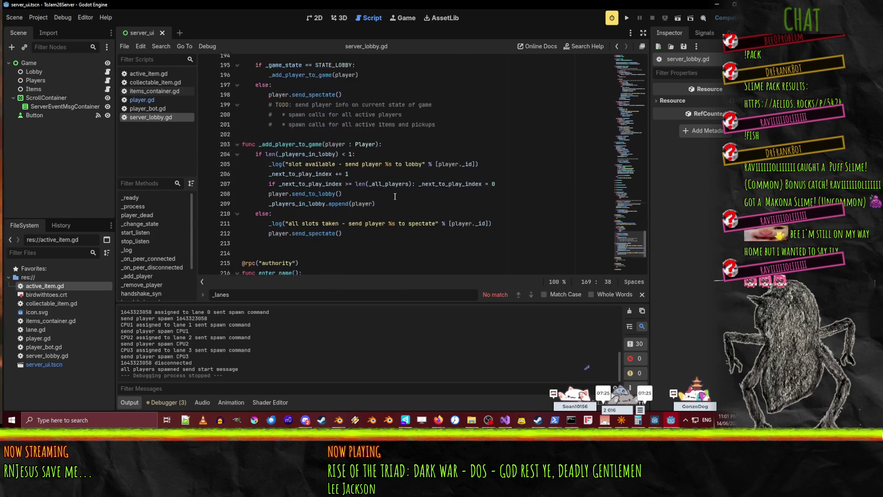
{"action": "scroll", "coordinate": [395, 197], "scroll_direction": "down", "scroll_amount": 4}
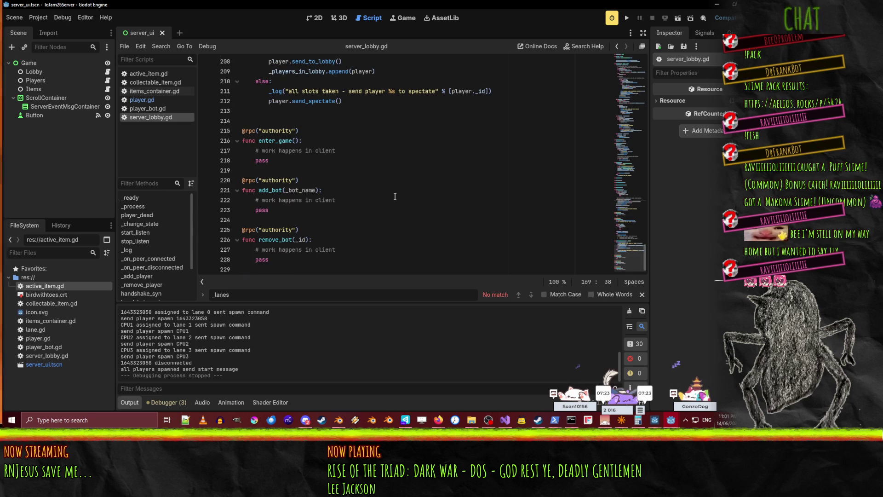
{"action": "scroll", "coordinate": [395, 197], "scroll_direction": "up", "scroll_amount": 4}
{"action": "scroll", "coordinate": [395, 196], "scroll_direction": "up", "scroll_amount": 18}
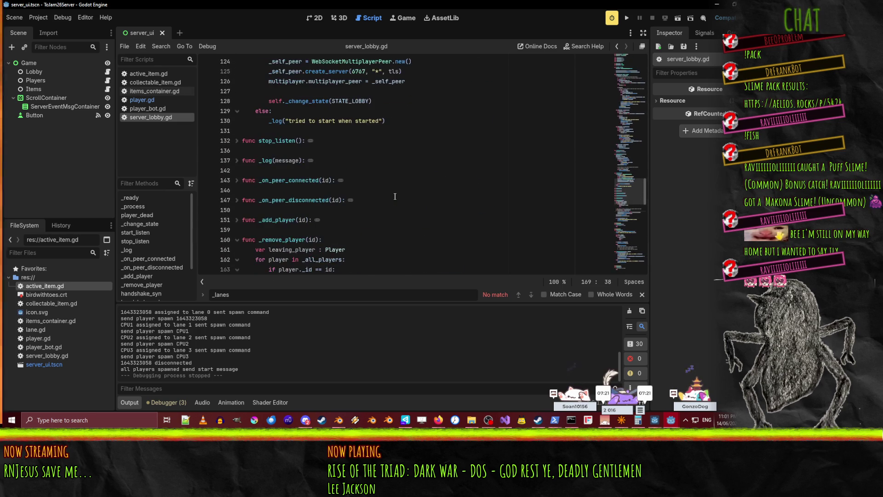
{"action": "scroll", "coordinate": [394, 196], "scroll_direction": "down", "scroll_amount": 11}
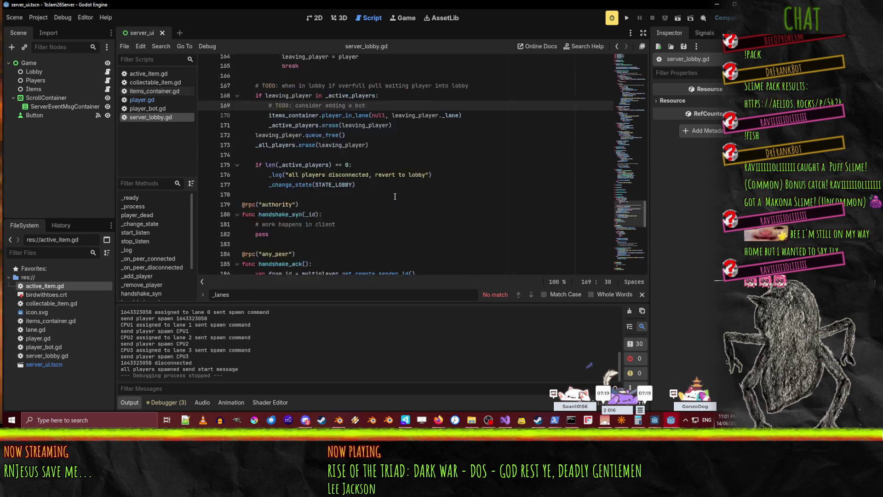
{"action": "scroll", "coordinate": [394, 197], "scroll_direction": "down", "scroll_amount": 7}
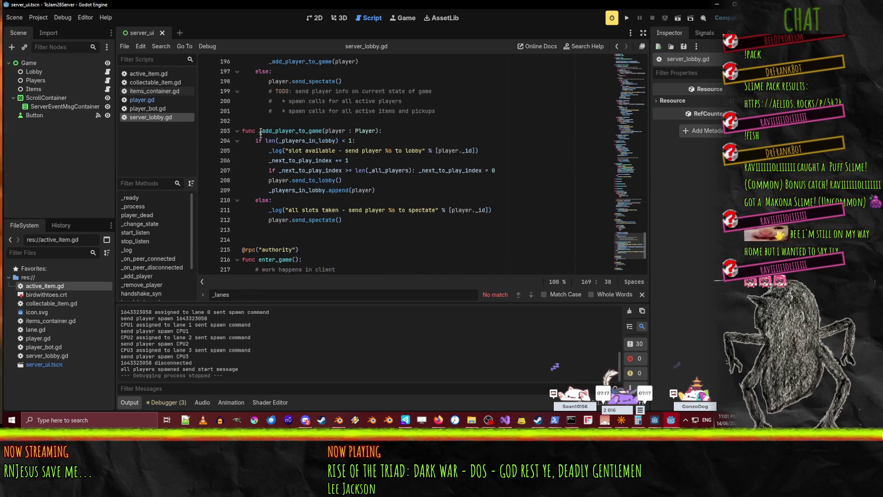
- Move the _add_player_to_game function to directly after _remove_player, save, and unfold _add_player
{"action": "left_click_drag", "start_coordinate": [248, 118], "coordinate": [236, 228]}
{"action": "key", "text": "ctrl+c"}
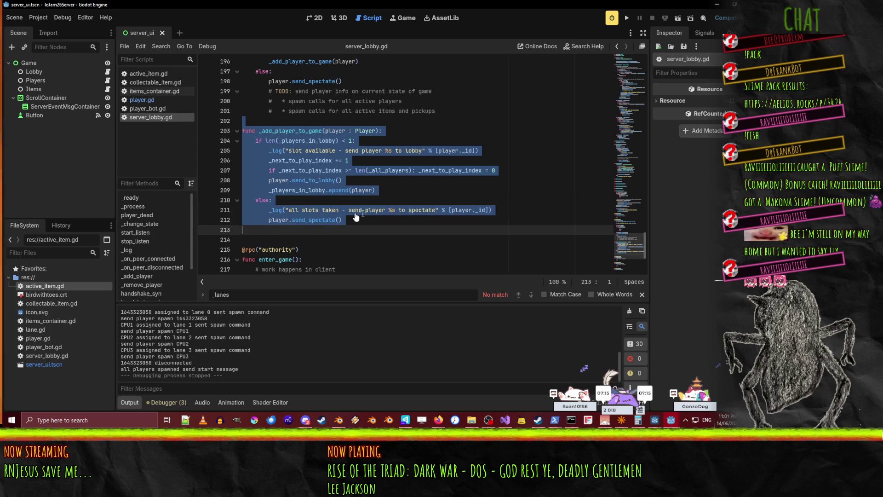
{"action": "key", "text": "Delete"}
{"action": "scroll", "coordinate": [417, 218], "scroll_direction": "up", "scroll_amount": 12}
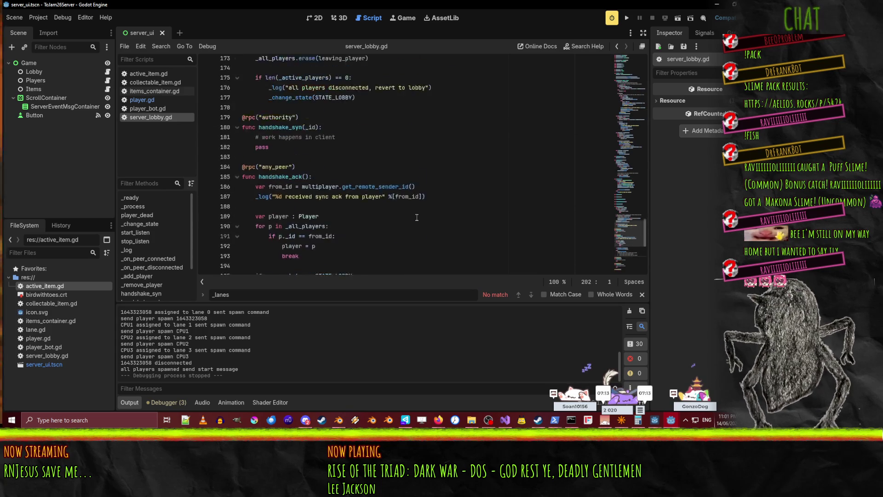
{"action": "scroll", "coordinate": [417, 218], "scroll_direction": "up", "scroll_amount": 2}
{"action": "left_click", "coordinate": [256, 142]}
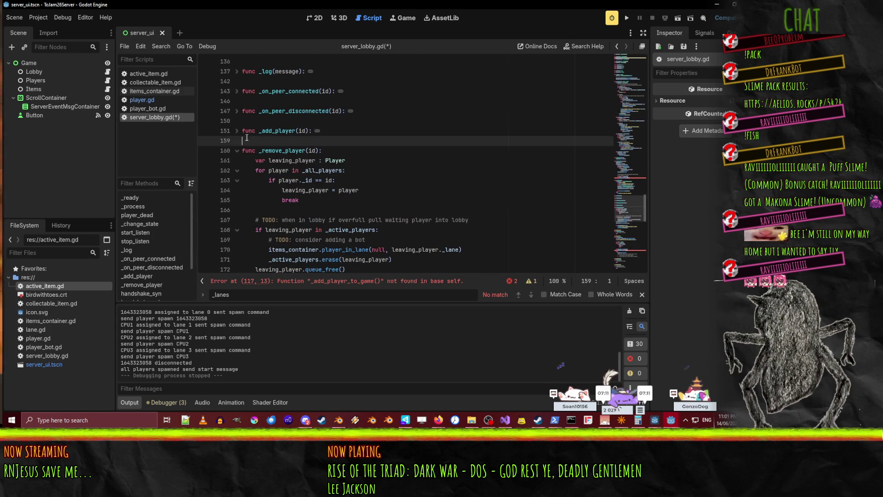
{"action": "scroll", "coordinate": [386, 173], "scroll_direction": "down", "scroll_amount": 4}
{"action": "scroll", "coordinate": [385, 173], "scroll_direction": "down", "scroll_amount": 3}
{"action": "left_click", "coordinate": [460, 151]}
{"action": "key", "text": "ctrl+v"}
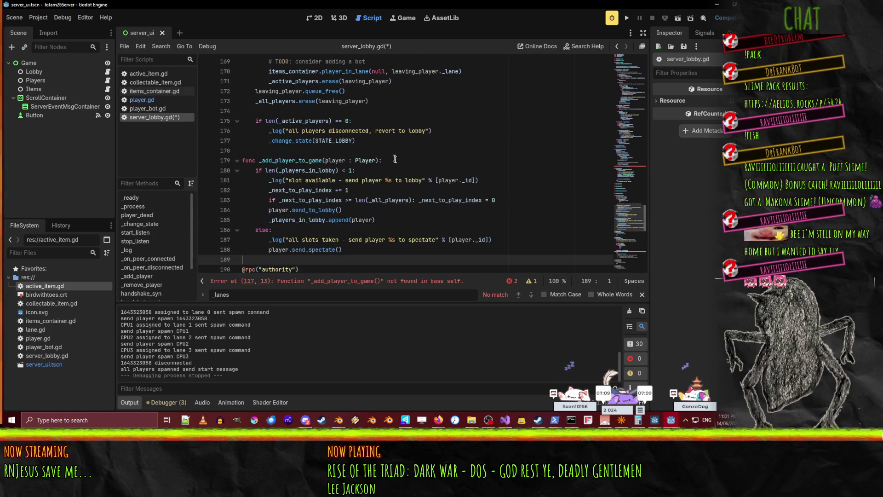
{"action": "left_click", "coordinate": [438, 160]}
{"action": "key", "text": "ctrl+s"}
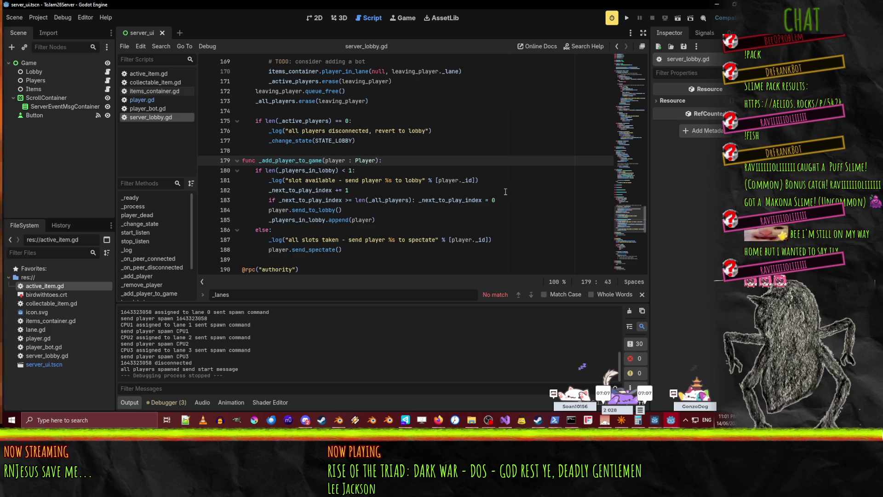
{"action": "scroll", "coordinate": [338, 155], "scroll_direction": "up", "scroll_amount": 6}
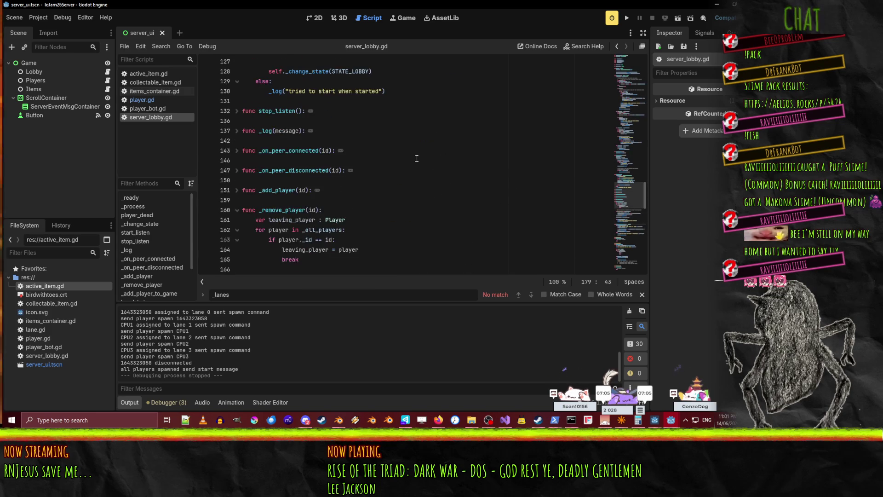
{"action": "left_click", "coordinate": [237, 131]}
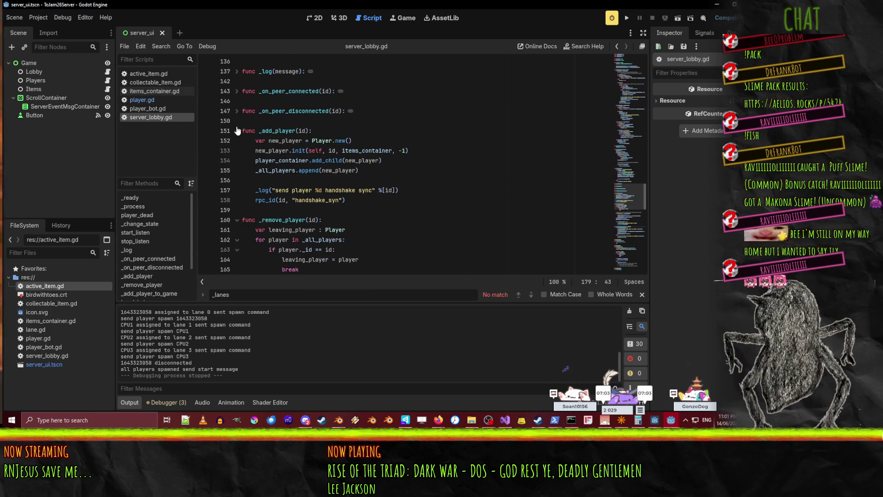
- Add the comment '# handles player joining and initial sync process' above _add_player
{"action": "left_click", "coordinate": [236, 130]}
{"action": "left_click", "coordinate": [334, 121]}
{"action": "key", "text": "Return"}
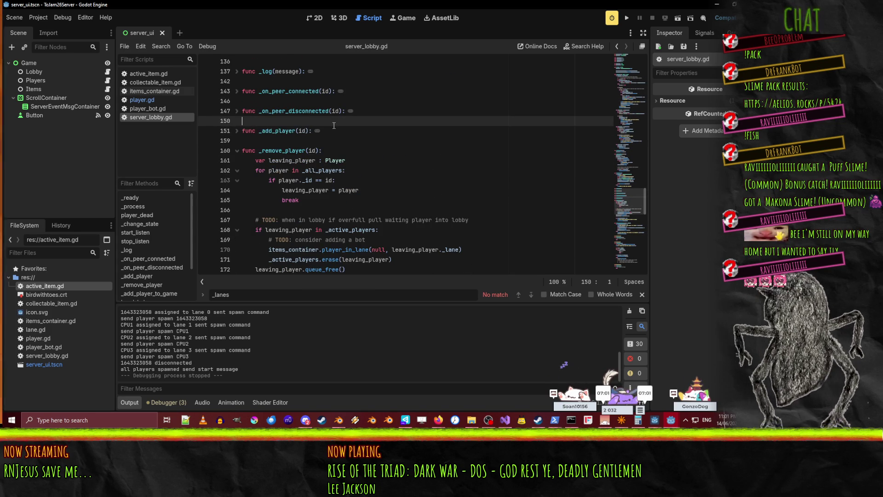
{"action": "type", "text": "# ha"}
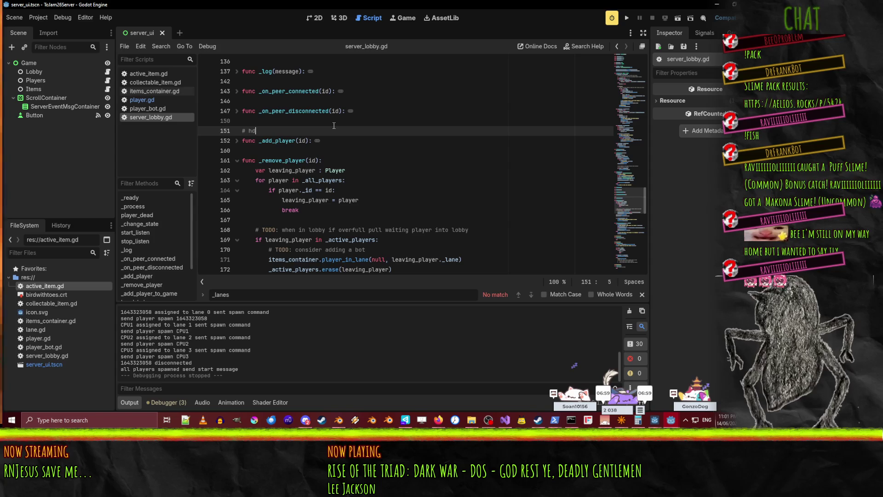
{"action": "type", "text": "ndles player"}
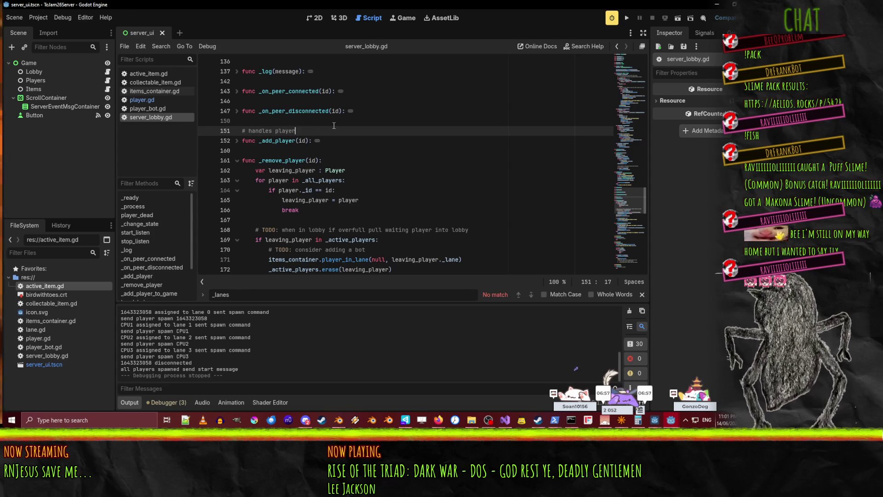
{"action": "type", "text": " joining ad"}
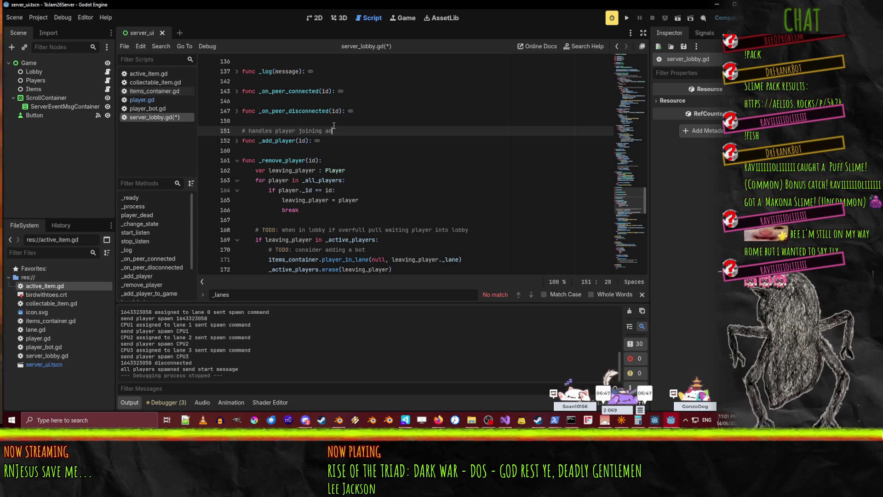
{"action": "type", "text": "nd initi"}
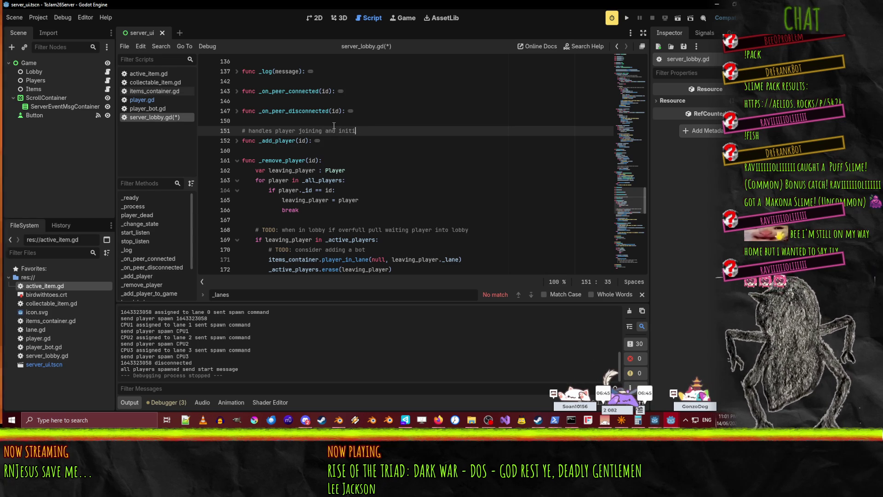
{"action": "type", "text": "al sync process"}
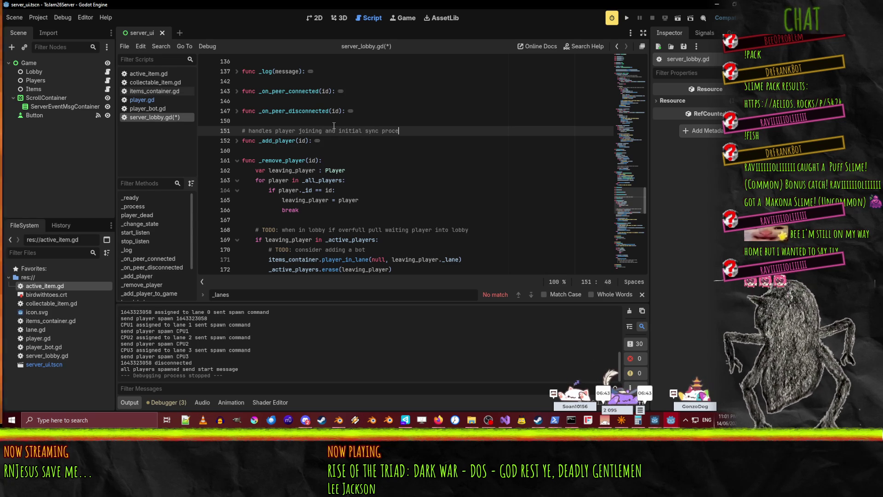
- Add '# add player either to the lobby to play or to spectate if the game is full' above _add_player_to_game and save
{"action": "left_click", "coordinate": [243, 160]}
{"action": "left_click", "coordinate": [237, 160]}
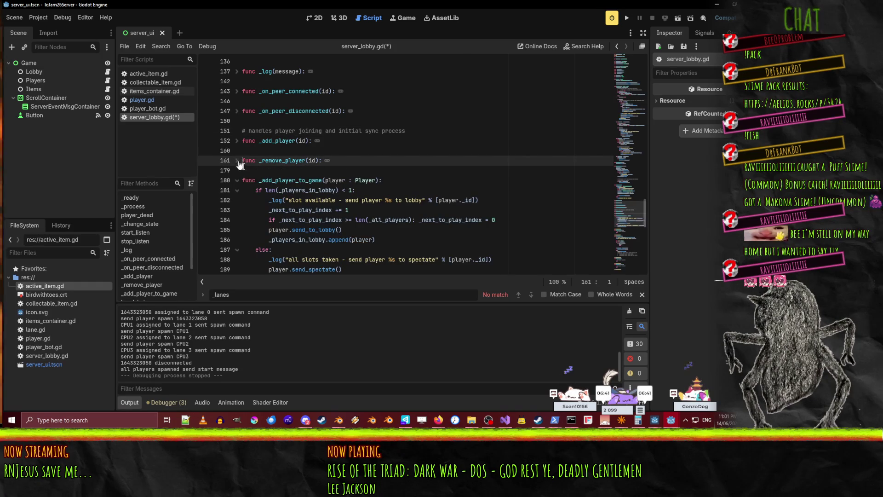
{"action": "left_click", "coordinate": [250, 170]}
{"action": "key", "text": "Return"}
{"action": "type", "text": "# "}
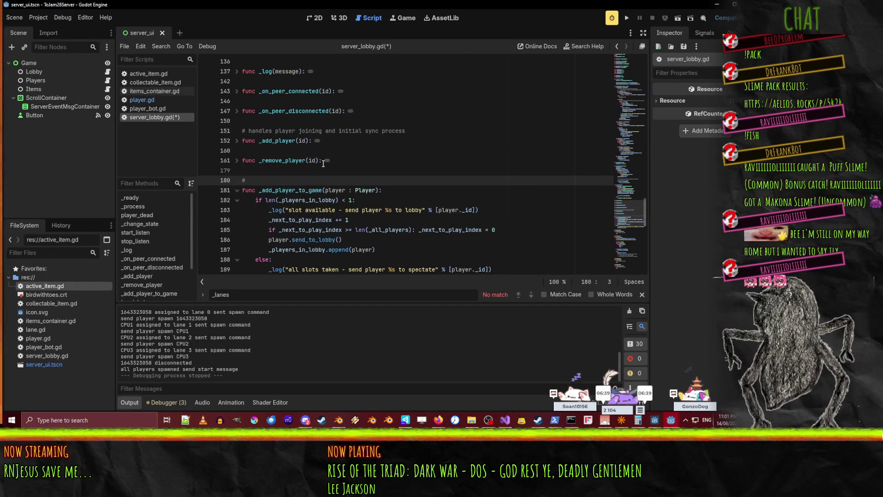
{"action": "type", "text": "ad"}
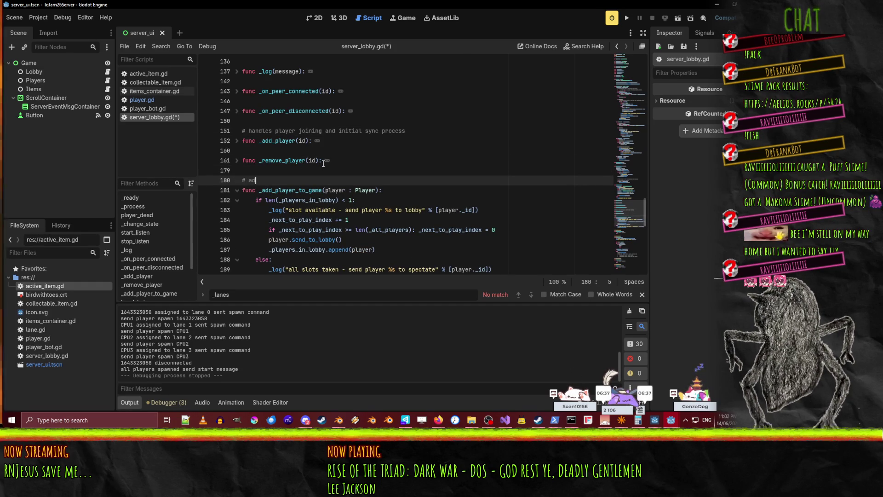
{"action": "type", "text": "d player ei"}
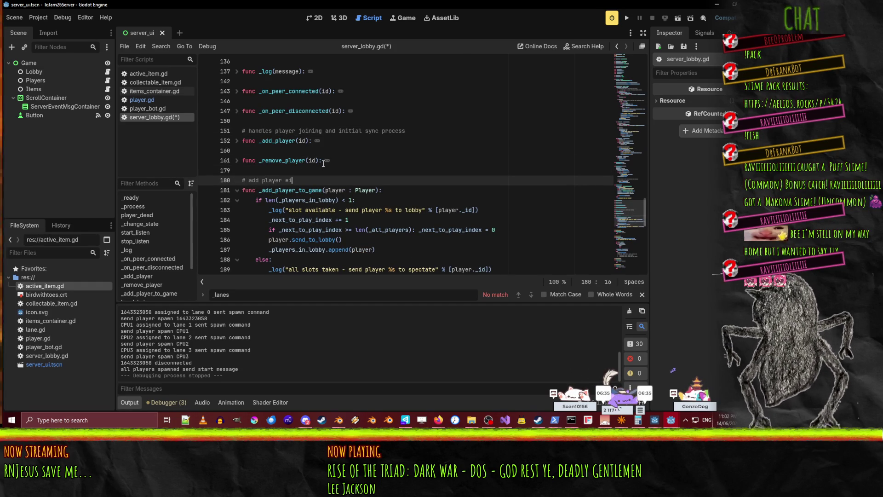
{"action": "type", "text": "ther to the lo"}
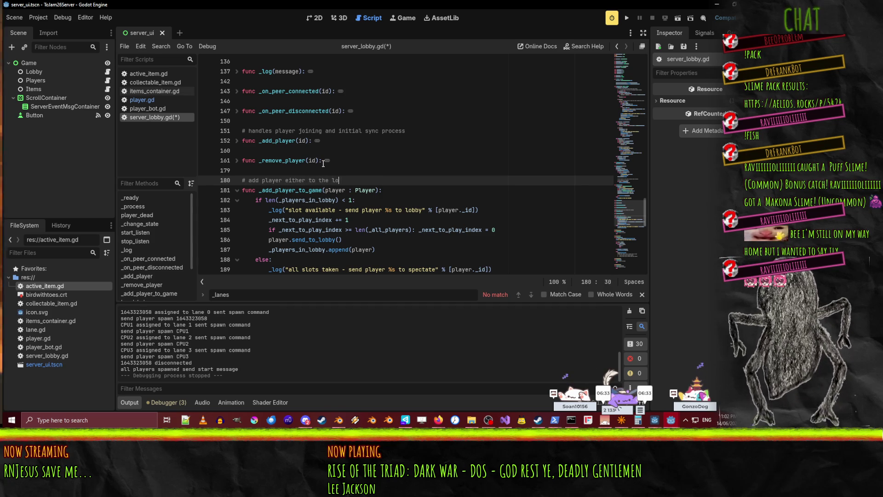
{"action": "type", "text": "bby to play or t"}
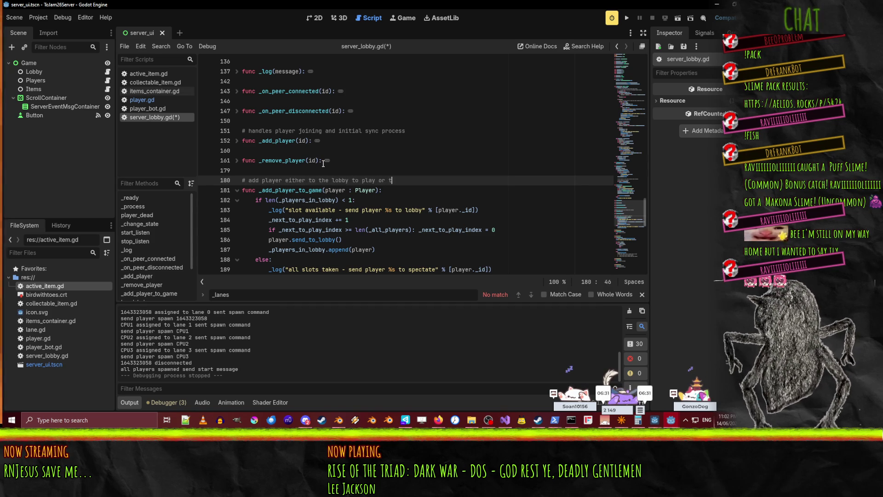
{"action": "type", "text": "o spectate if the game is full"}
{"action": "key", "text": "ctrl+s"}
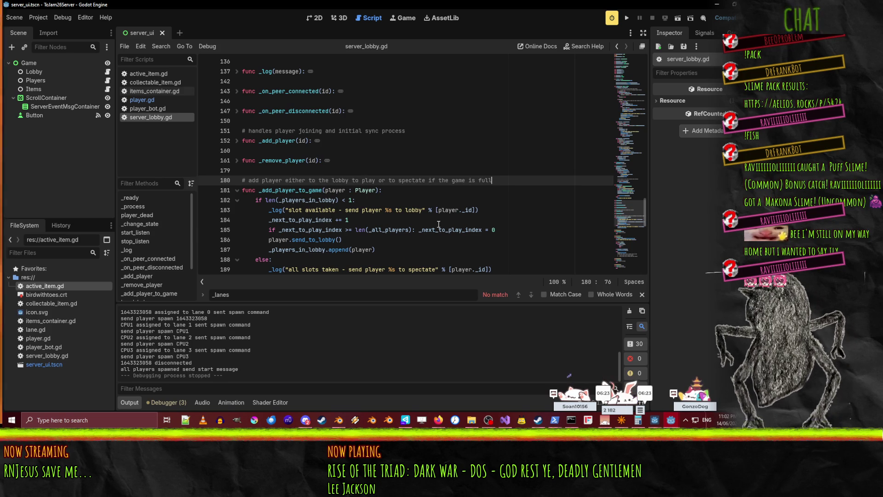
{"action": "scroll", "coordinate": [368, 233], "scroll_direction": "up", "scroll_amount": 1}
{"action": "scroll", "coordinate": [363, 233], "scroll_direction": "down", "scroll_amount": 1}
{"action": "mouse_move", "coordinate": [355, 233]}
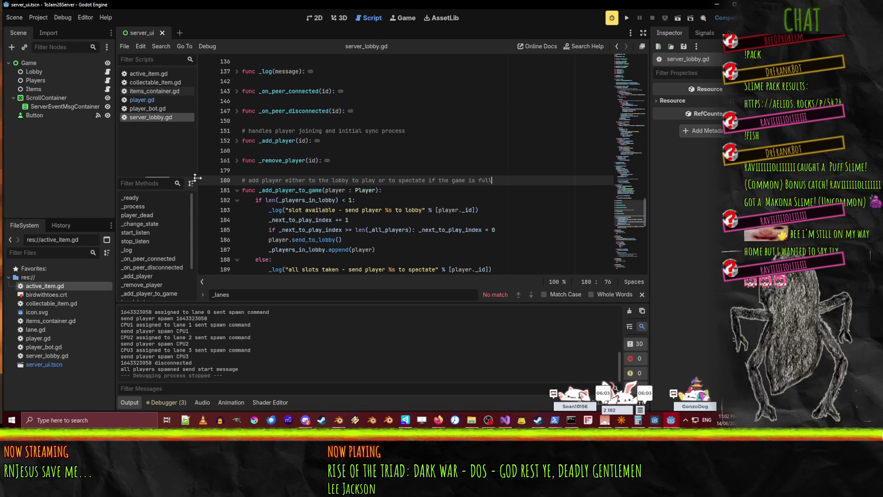
{"action": "left_click", "coordinate": [259, 192]}
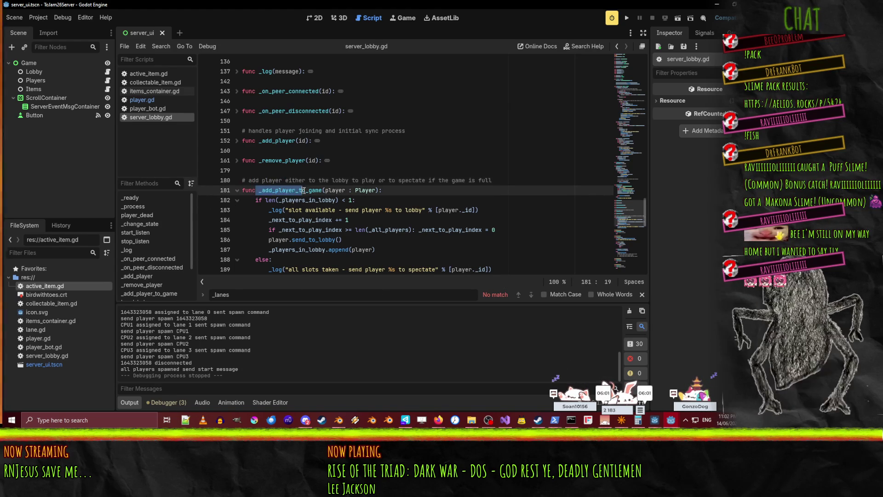
{"action": "left_click", "coordinate": [385, 210]}
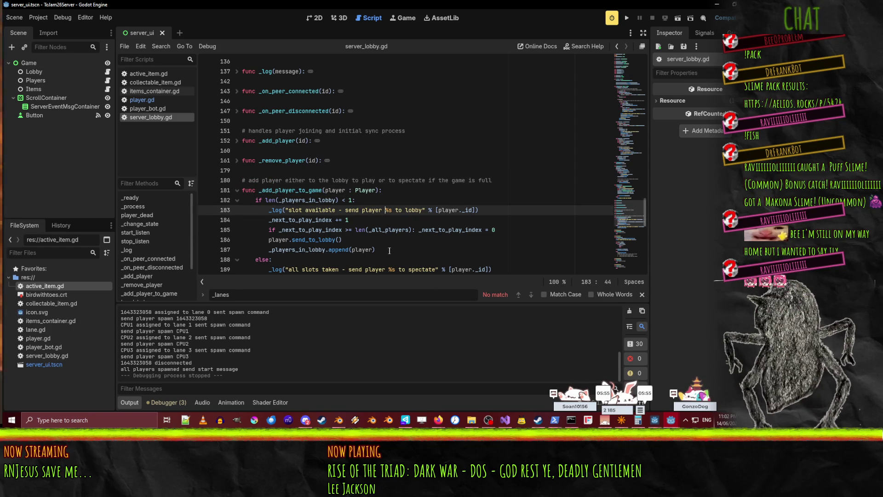
{"action": "left_click_drag", "start_coordinate": [259, 190], "coordinate": [323, 190]}
{"action": "left_click", "coordinate": [358, 216]}
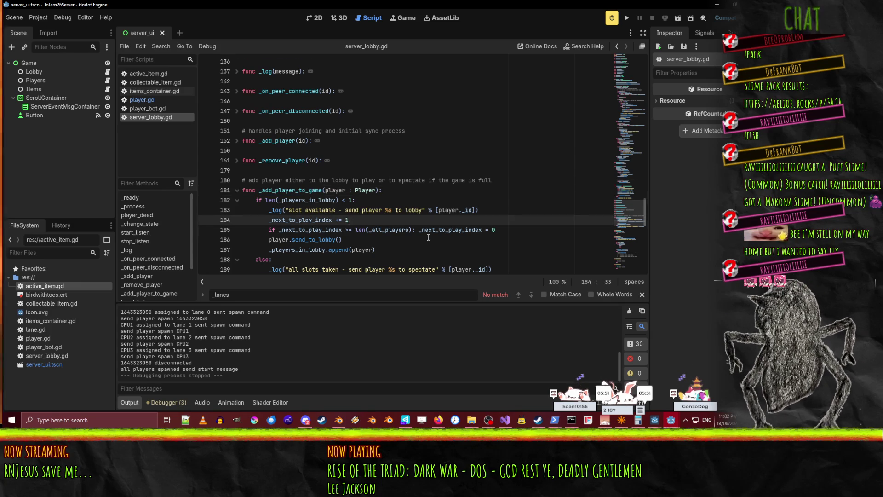
{"action": "scroll", "coordinate": [428, 237], "scroll_direction": "up", "scroll_amount": 2}
{"action": "scroll", "coordinate": [428, 238], "scroll_direction": "up", "scroll_amount": 8}
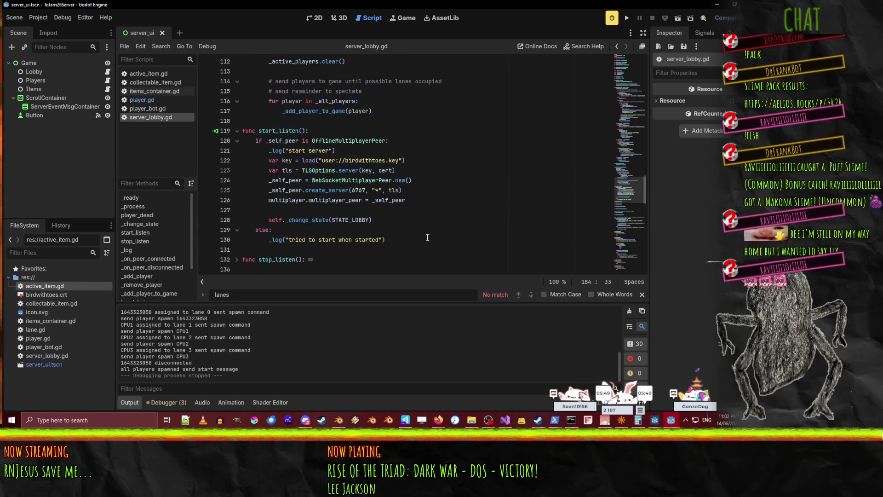
{"action": "scroll", "coordinate": [423, 238], "scroll_direction": "down", "scroll_amount": 1}
{"action": "scroll", "coordinate": [423, 238], "scroll_direction": "up", "scroll_amount": 3}
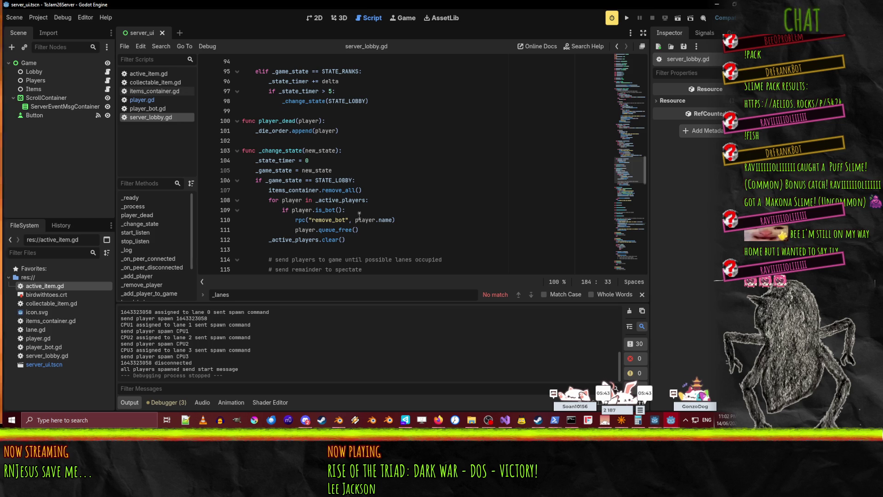
{"action": "scroll", "coordinate": [399, 207], "scroll_direction": "down", "scroll_amount": 4}
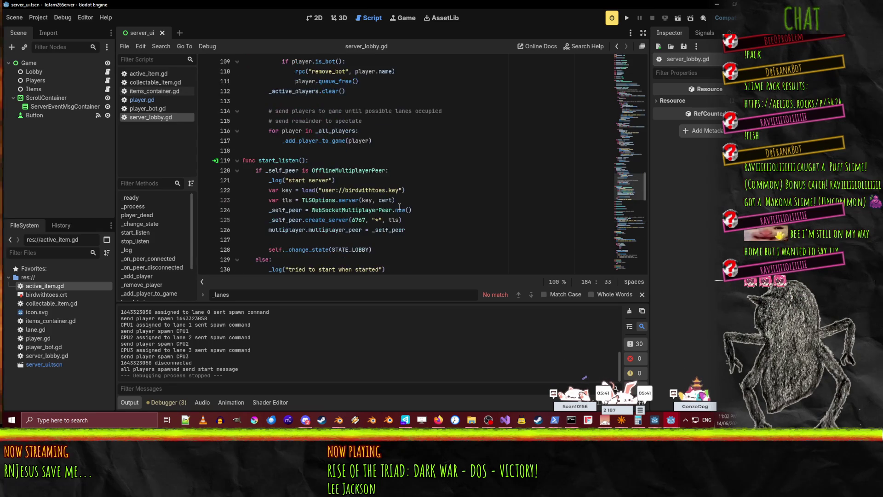
{"action": "scroll", "coordinate": [399, 206], "scroll_direction": "up", "scroll_amount": 12}
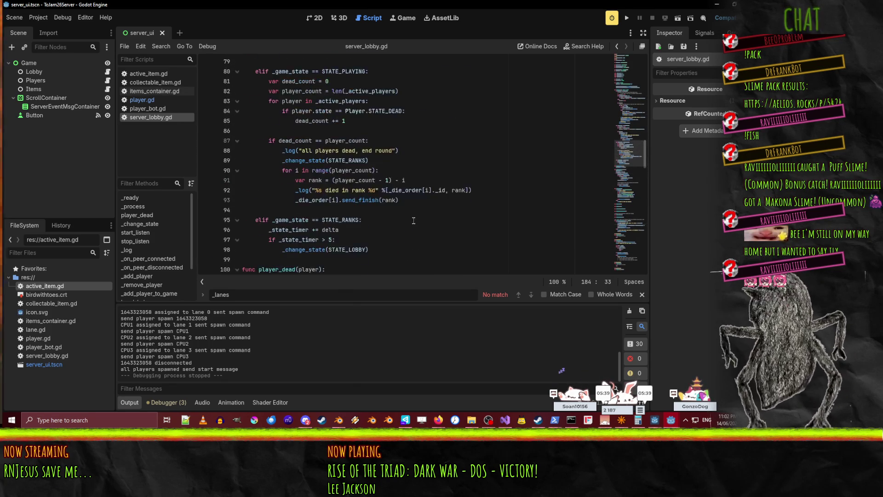
{"action": "scroll", "coordinate": [411, 221], "scroll_direction": "up", "scroll_amount": 10}
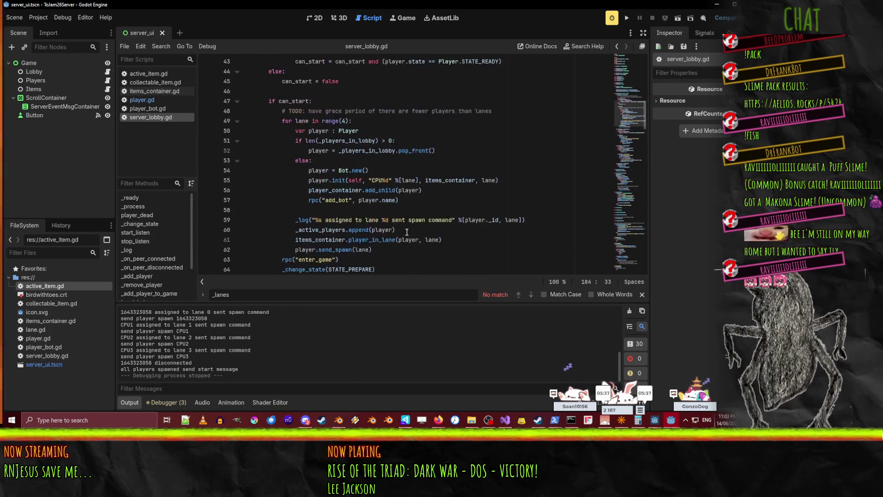
{"action": "scroll", "coordinate": [408, 234], "scroll_direction": "up", "scroll_amount": 5}
{"action": "scroll", "coordinate": [408, 234], "scroll_direction": "down", "scroll_amount": 2}
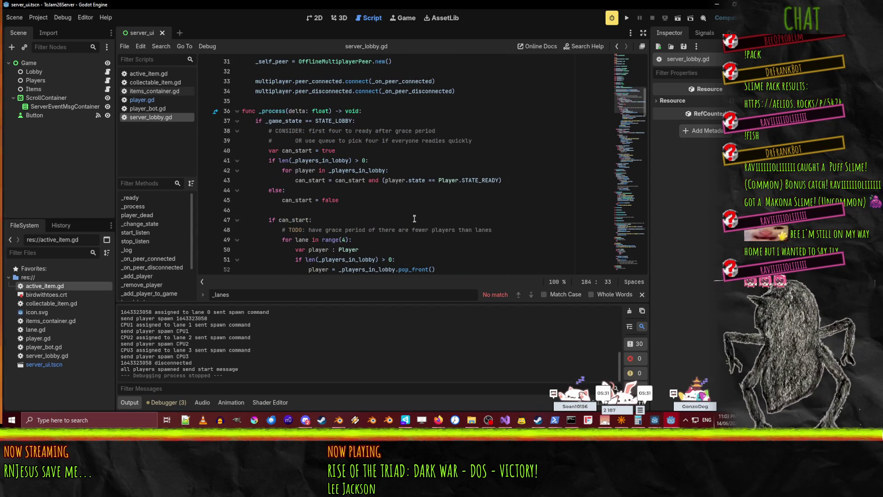
{"action": "left_click", "coordinate": [463, 170]}
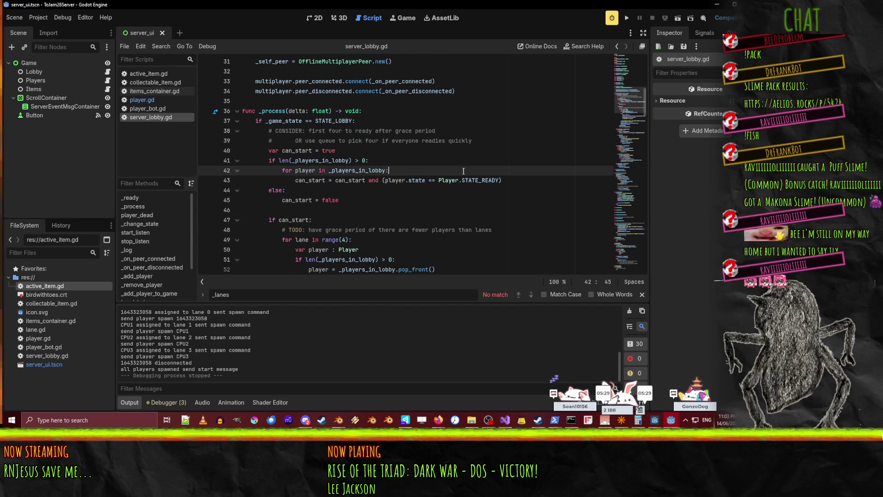
{"action": "left_click", "coordinate": [460, 219]}
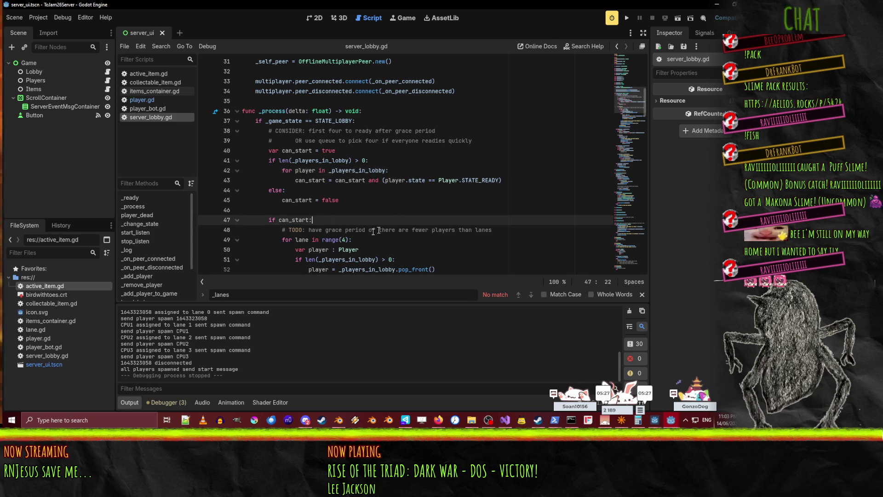
{"action": "scroll", "coordinate": [484, 235], "scroll_direction": "up", "scroll_amount": 2}
{"action": "scroll", "coordinate": [483, 235], "scroll_direction": "up", "scroll_amount": 8}
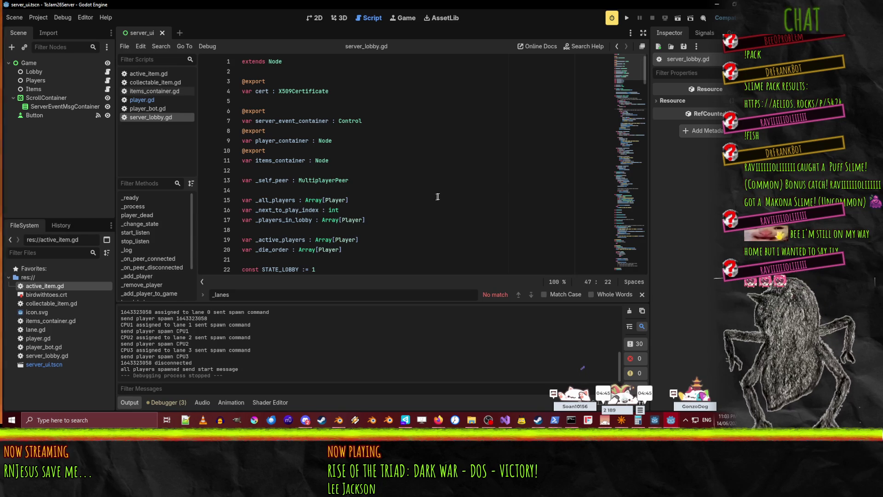
{"action": "scroll", "coordinate": [416, 235], "scroll_direction": "down", "scroll_amount": 3}
{"action": "left_click", "coordinate": [386, 240]}
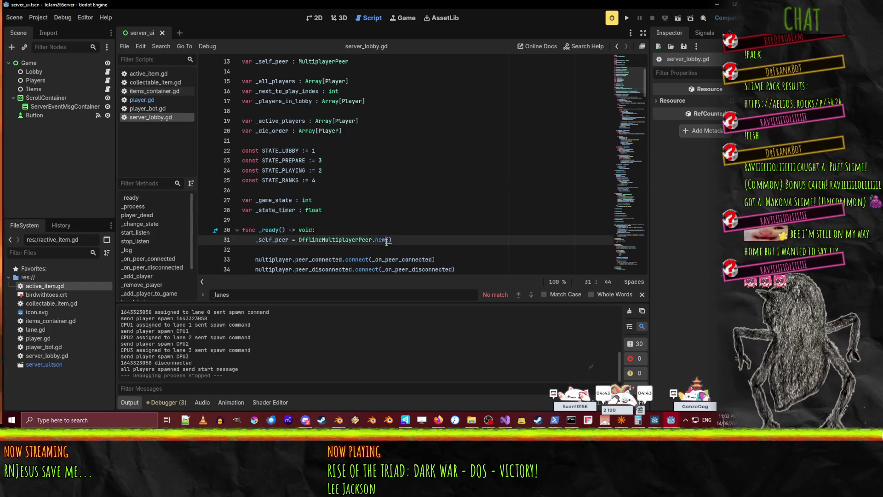
{"action": "scroll", "coordinate": [387, 239], "scroll_direction": "down", "scroll_amount": 4}
{"action": "scroll", "coordinate": [437, 238], "scroll_direction": "up", "scroll_amount": 2}
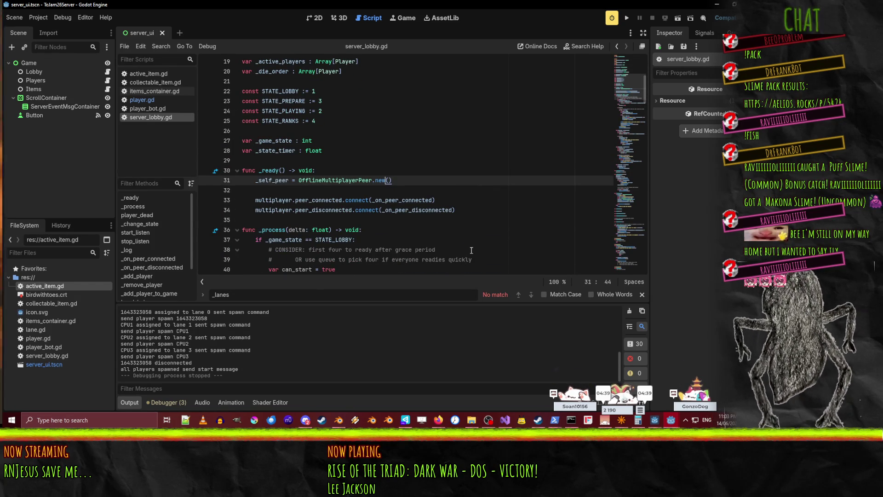
{"action": "scroll", "coordinate": [499, 175], "scroll_direction": "down", "scroll_amount": 4}
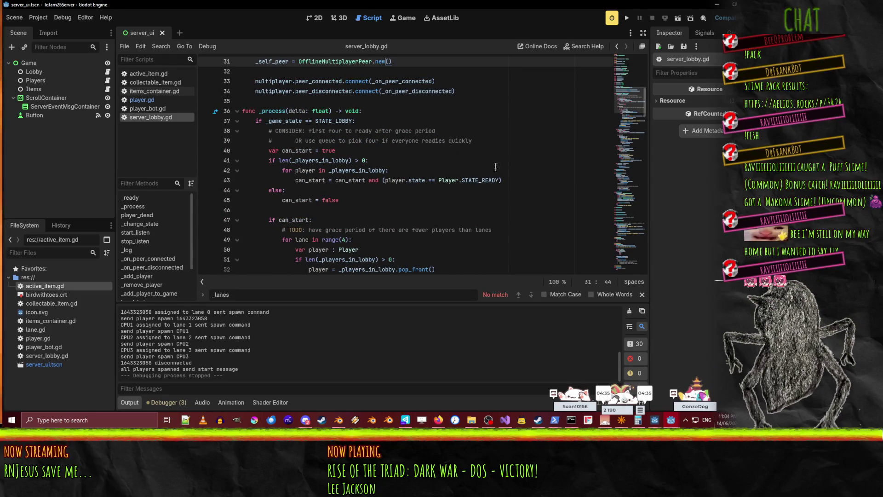
{"action": "scroll", "coordinate": [341, 152], "scroll_direction": "down", "scroll_amount": 2}
{"action": "scroll", "coordinate": [361, 186], "scroll_direction": "up", "scroll_amount": 1}
{"action": "left_click", "coordinate": [456, 239]}
{"action": "scroll", "coordinate": [456, 230], "scroll_direction": "down", "scroll_amount": 1}
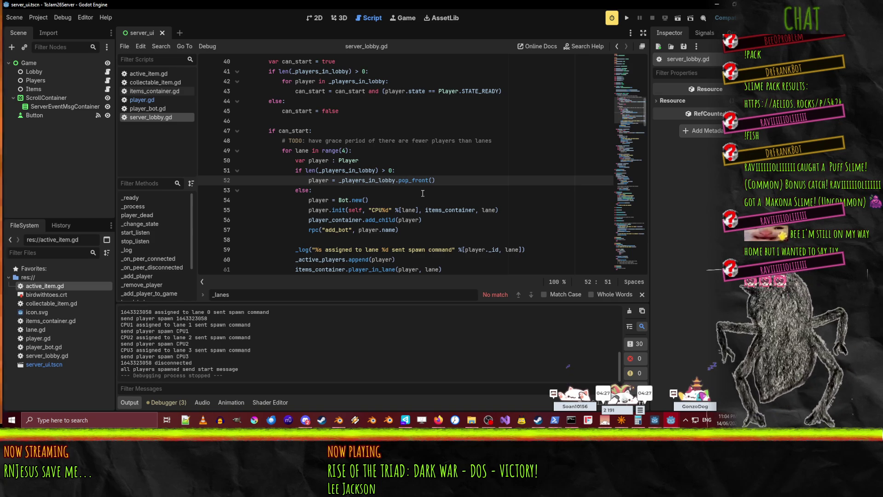
{"action": "scroll", "coordinate": [446, 170], "scroll_direction": "down", "scroll_amount": 6}
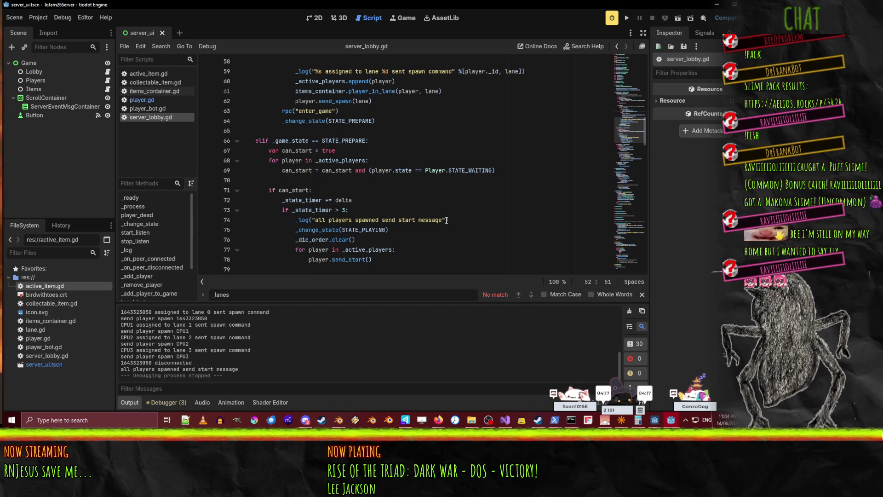
{"action": "scroll", "coordinate": [437, 151], "scroll_direction": "down", "scroll_amount": 3}
{"action": "scroll", "coordinate": [437, 152], "scroll_direction": "down", "scroll_amount": 2}
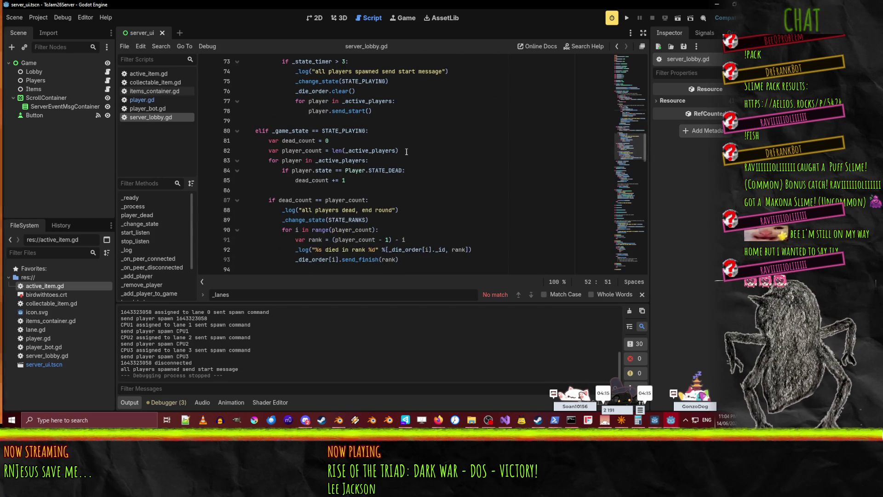
{"action": "scroll", "coordinate": [407, 151], "scroll_direction": "down", "scroll_amount": 2}
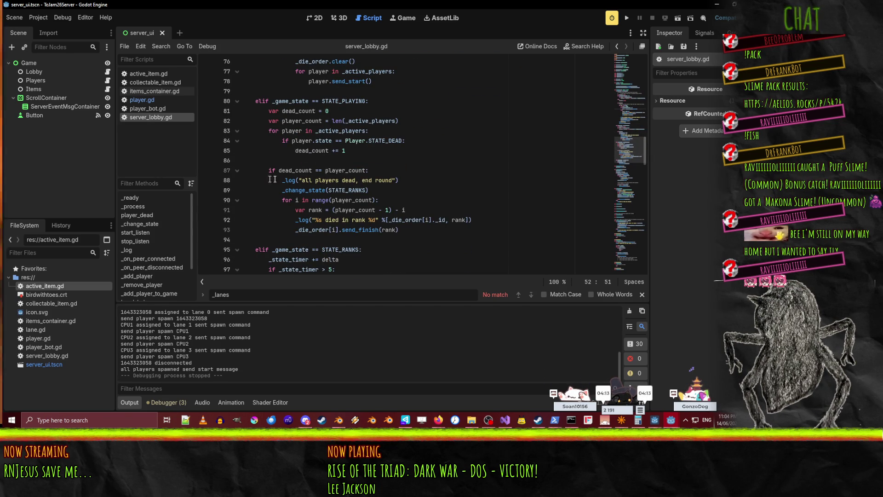
{"action": "scroll", "coordinate": [442, 172], "scroll_direction": "down", "scroll_amount": 2}
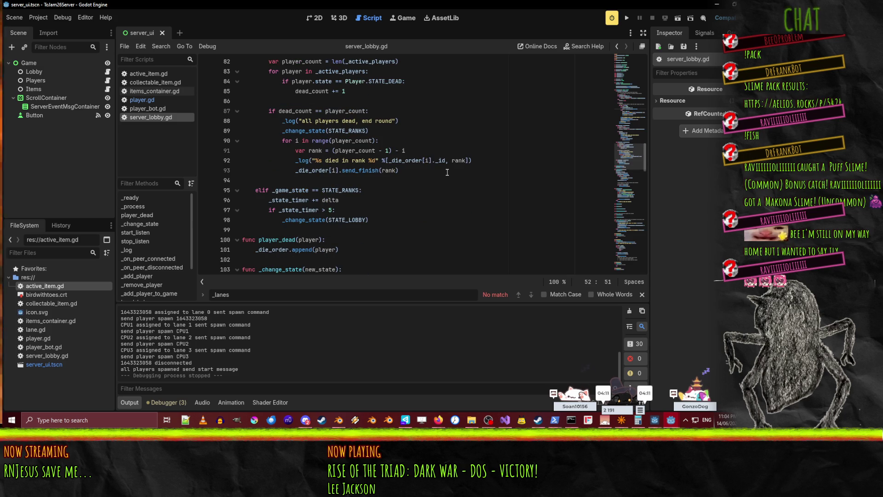
{"action": "scroll", "coordinate": [309, 146], "scroll_direction": "up", "scroll_amount": 1}
{"action": "double_click", "coordinate": [307, 141]}
{"action": "double_click", "coordinate": [345, 140]}
{"action": "scroll", "coordinate": [479, 165], "scroll_direction": "up", "scroll_amount": 1}
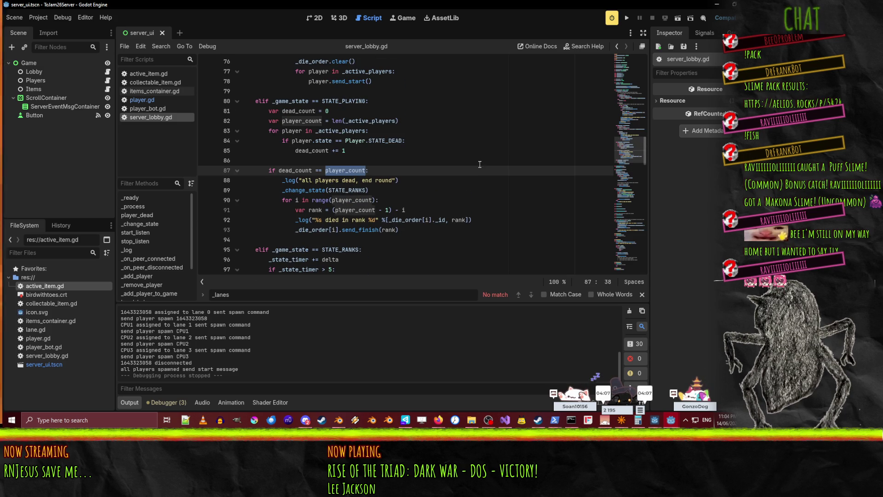
{"action": "scroll", "coordinate": [373, 193], "scroll_direction": "up", "scroll_amount": 4}
{"action": "scroll", "coordinate": [488, 193], "scroll_direction": "up", "scroll_amount": 7}
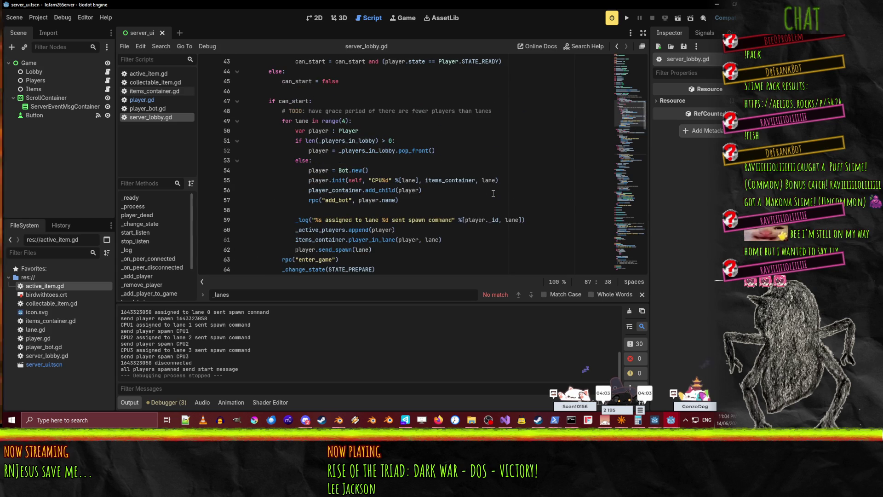
{"action": "scroll", "coordinate": [493, 194], "scroll_direction": "up", "scroll_amount": 5}
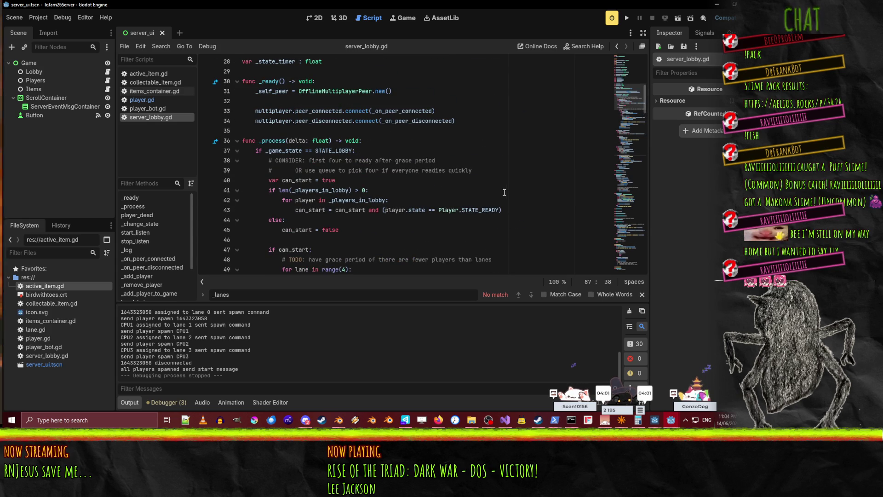
{"action": "scroll", "coordinate": [507, 191], "scroll_direction": "up", "scroll_amount": 6}
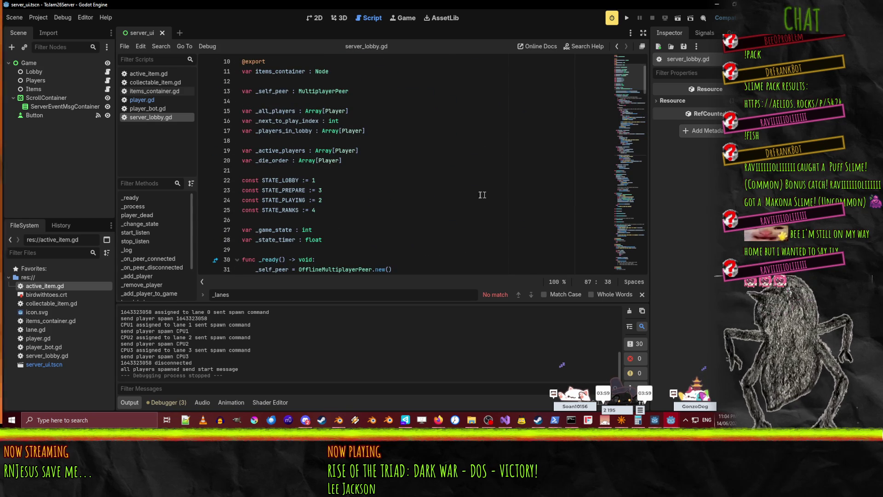
{"action": "left_click", "coordinate": [311, 131]}
{"action": "scroll", "coordinate": [402, 188], "scroll_direction": "down", "scroll_amount": 13}
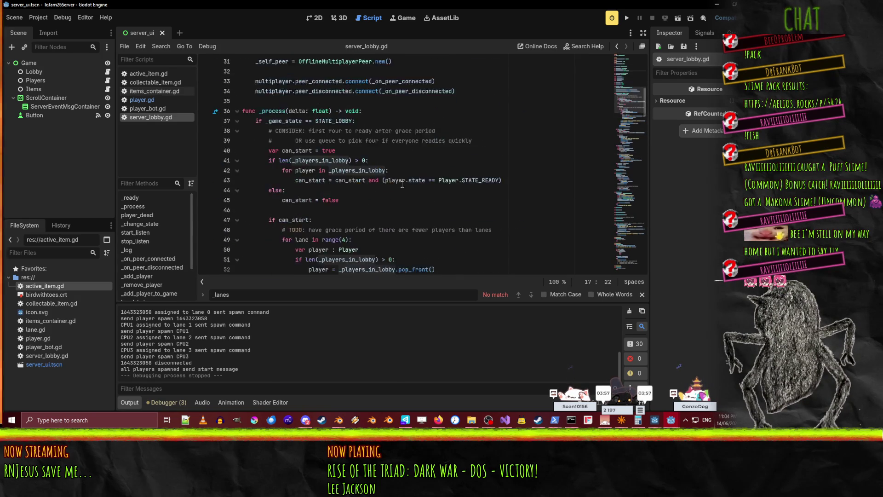
{"action": "scroll", "coordinate": [402, 187], "scroll_direction": "up", "scroll_amount": 6}
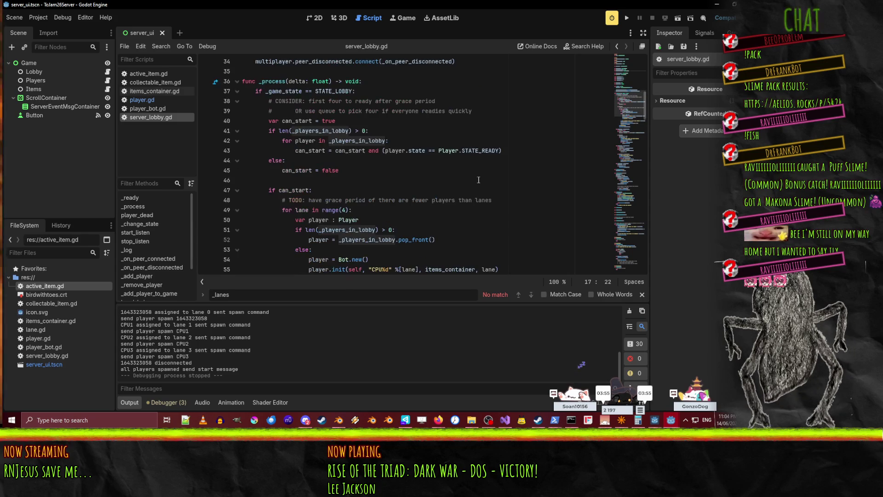
{"action": "left_click", "coordinate": [417, 132]}
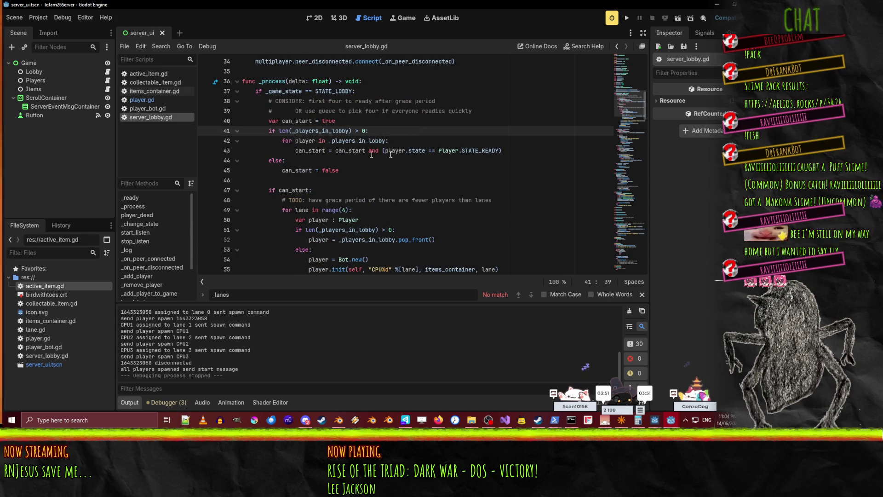
{"action": "left_click", "coordinate": [409, 140]}
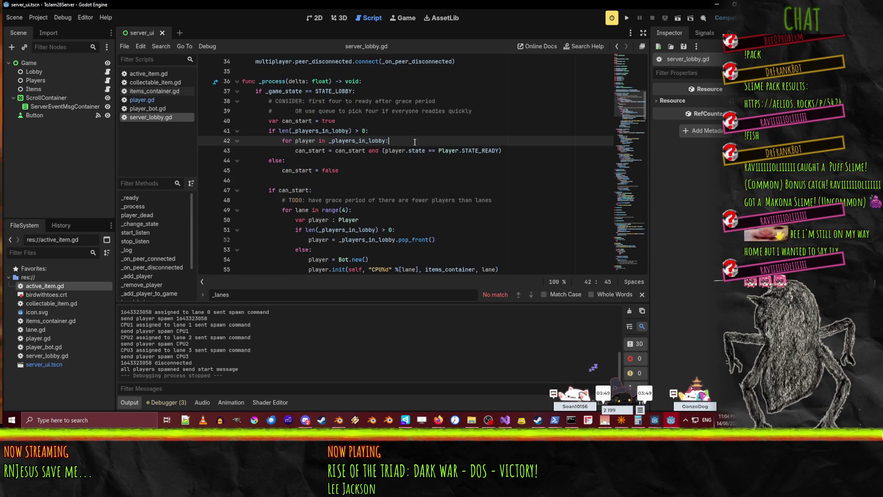
{"action": "left_click", "coordinate": [335, 150]}
{"action": "scroll", "coordinate": [418, 168], "scroll_direction": "down", "scroll_amount": 2}
{"action": "scroll", "coordinate": [418, 168], "scroll_direction": "up", "scroll_amount": 4}
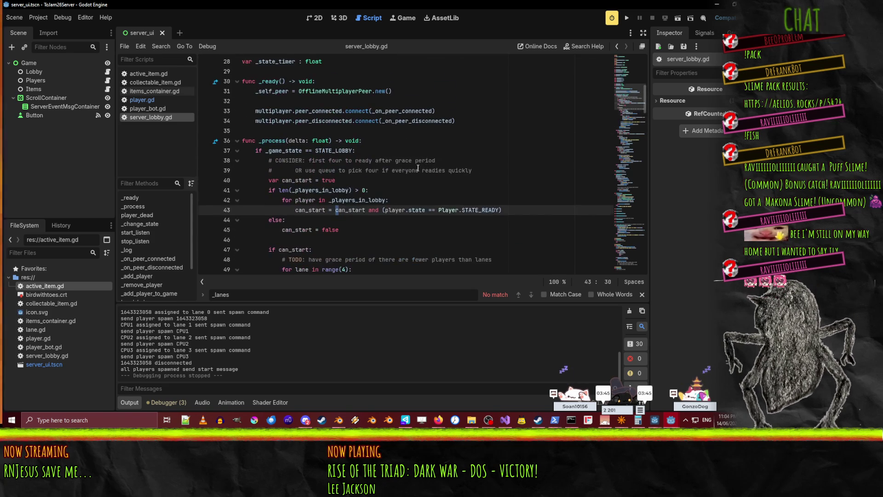
{"action": "left_click", "coordinate": [393, 162]}
{"action": "left_click", "coordinate": [519, 172]}
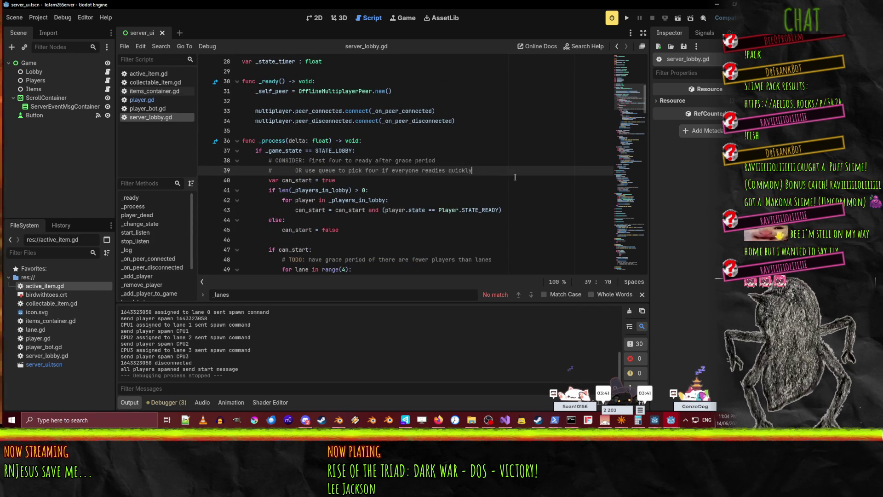
{"action": "key", "text": "shift+Home"}
{"action": "key", "text": "Right"}
{"action": "key", "text": "Right"}
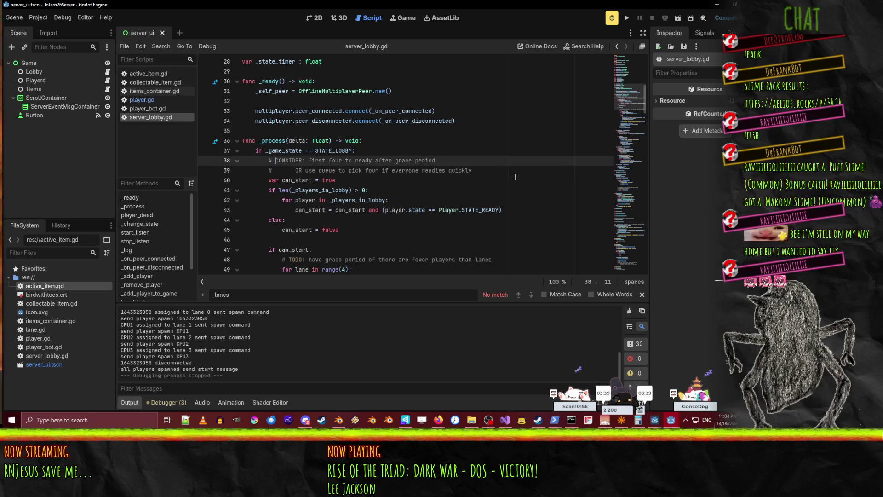
{"action": "key", "text": "Left"}
{"action": "key", "text": "Left"}
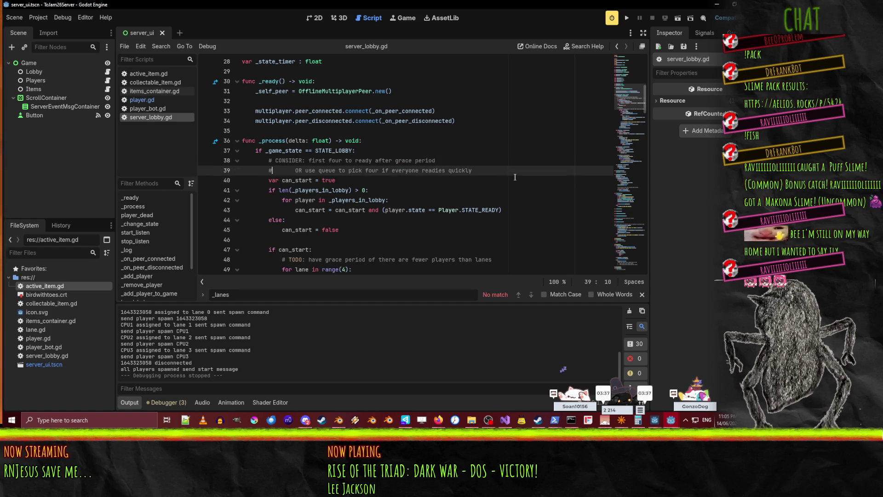
{"action": "key", "text": "Up"}
{"action": "key", "text": "End"}
{"action": "type", "text": "instead?"}
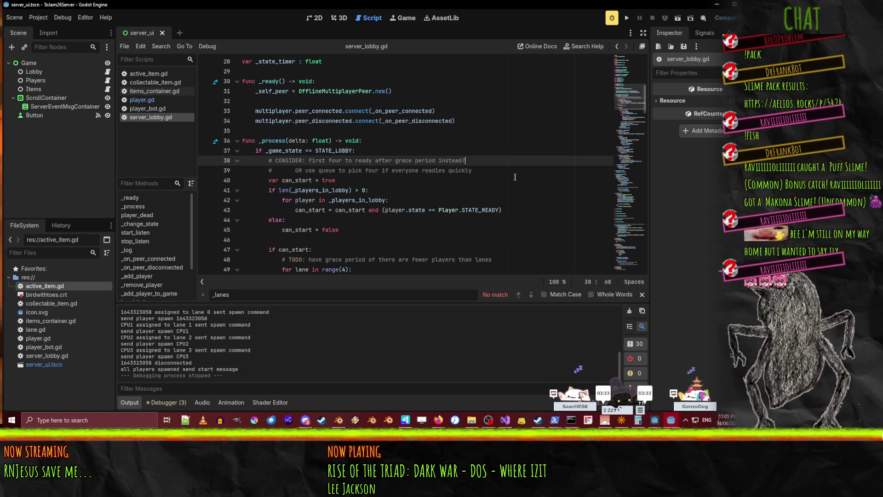
{"action": "key", "text": "Down"}
{"action": "key", "text": "Home"}
{"action": "key", "text": "Right"}
{"action": "key", "text": "shift+End"}
{"action": "type", "text": "V"}
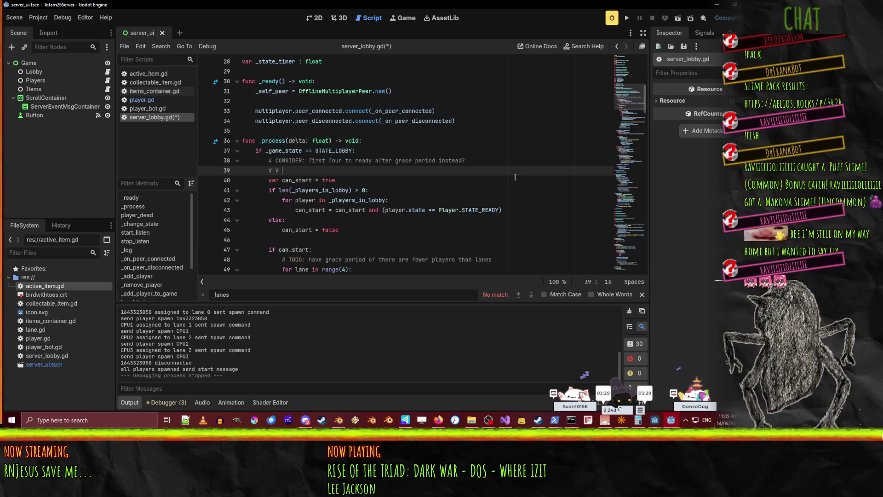
{"action": "type", "text": "S curren"}
{"action": "key", "text": "BackSpace"}
{"action": "key", "text": "BackSpace"}
{"action": "key", "text": "BackSpace"}
{"action": "type", "text": "TODO: "}
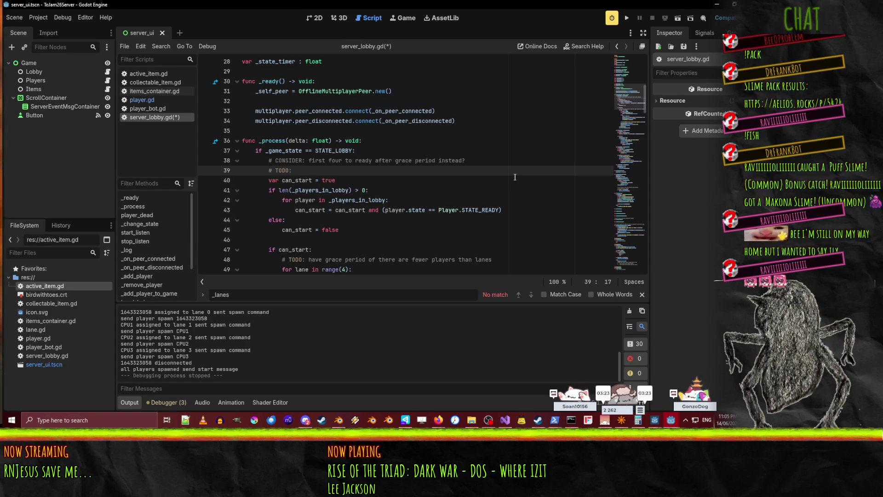
{"action": "type", "text": "grace period, pull "}
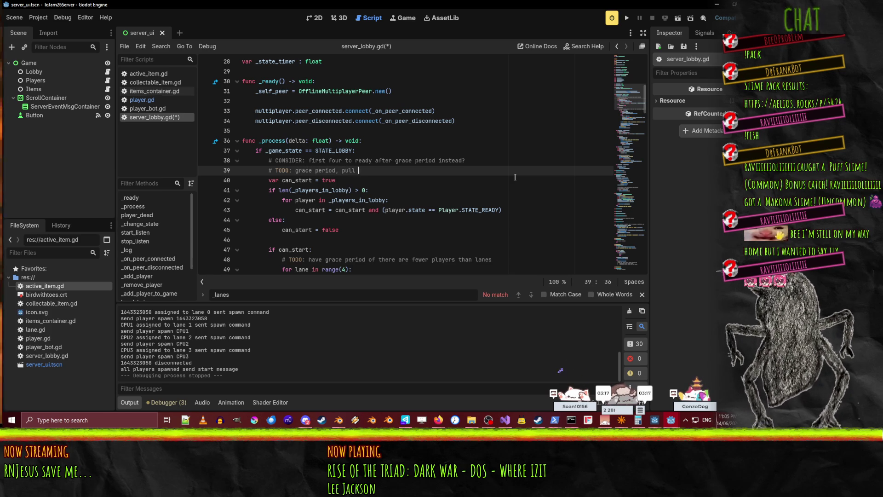
{"action": "type", "text": "different player"}
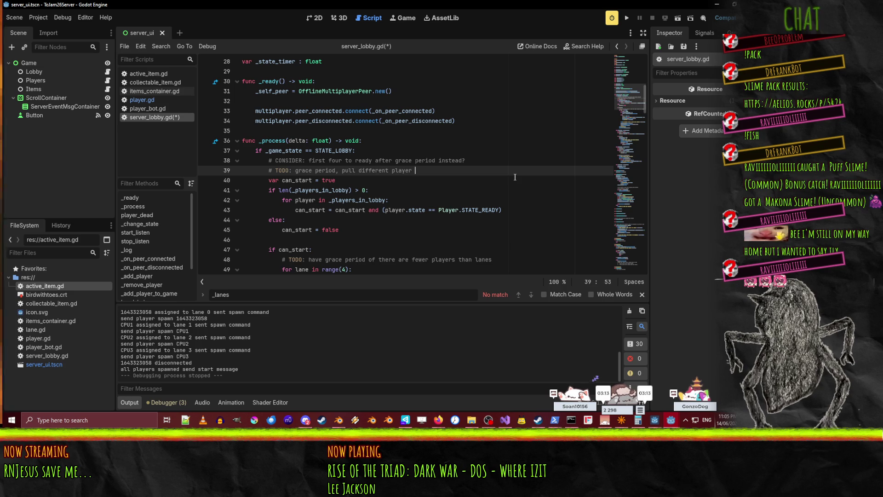
{"action": "type", "text": " if timeout "}
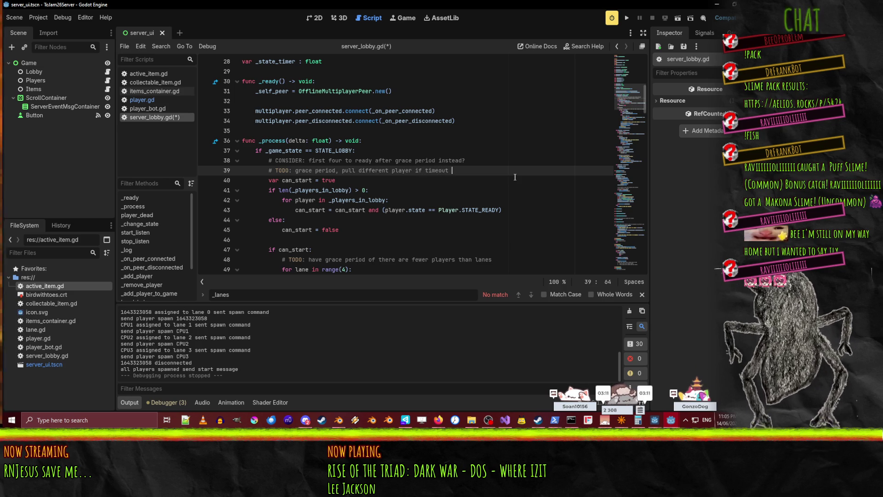
{"action": "type", "text": "passes boot \"a"}
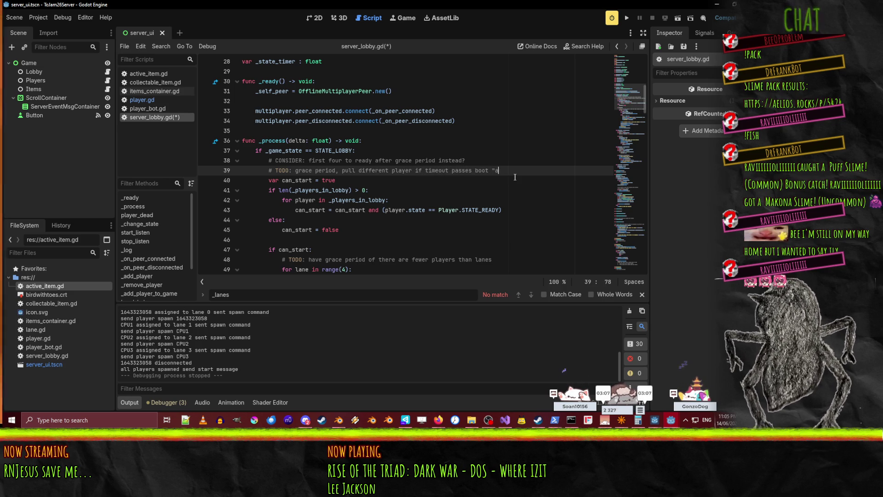
{"action": "type", "text": "fk\" player to spectat"}
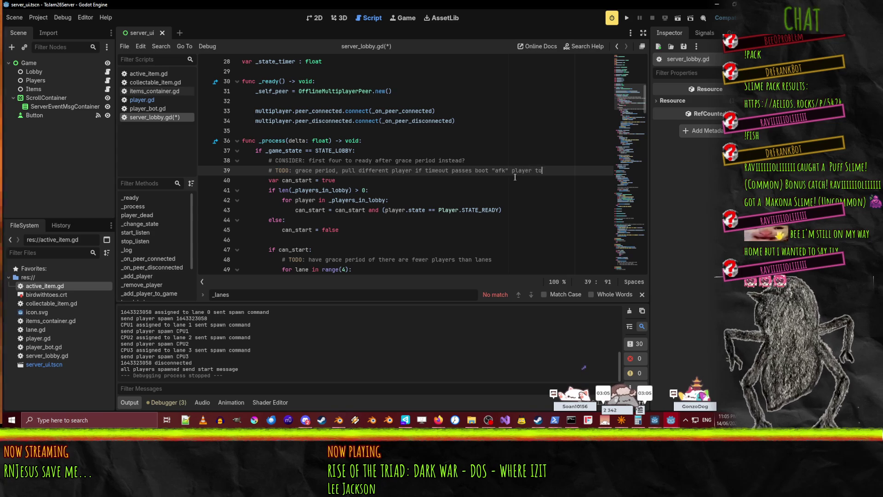
{"action": "type", "text": "e"}
{"action": "key", "text": "ctrl+s"}
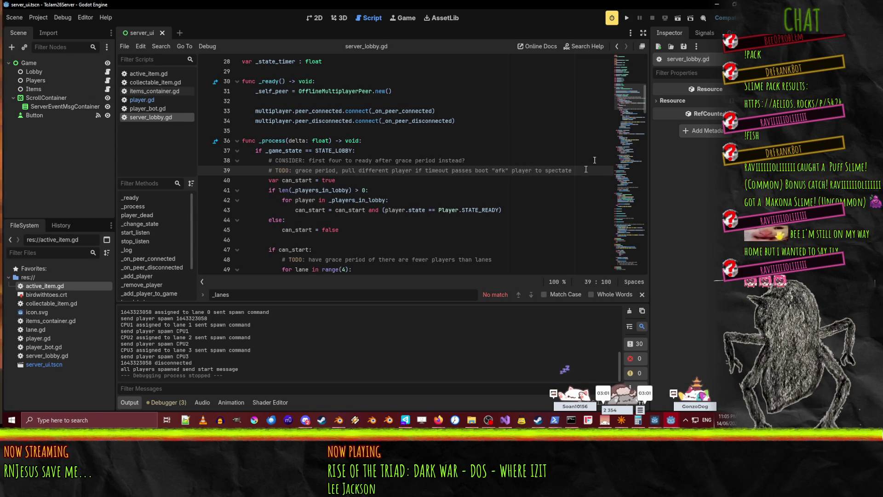
{"action": "key", "text": "Down"}
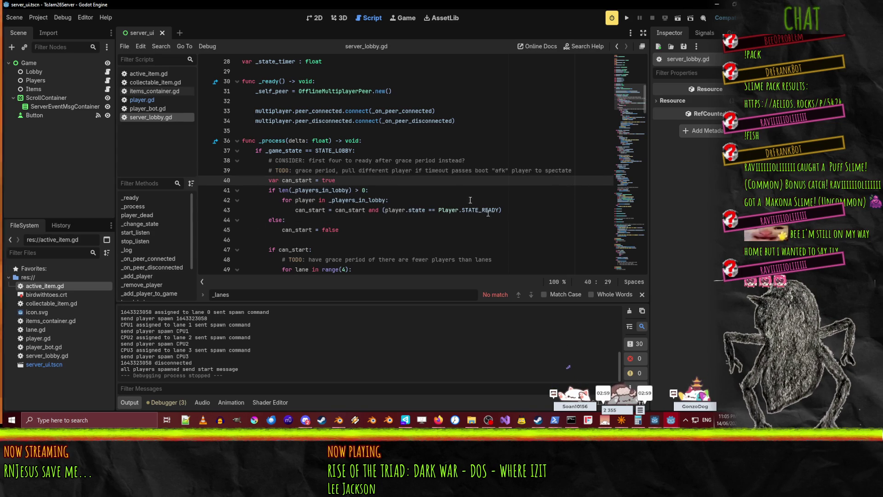
{"action": "scroll", "coordinate": [500, 230], "scroll_direction": "down", "scroll_amount": 3}
{"action": "scroll", "coordinate": [433, 178], "scroll_direction": "up", "scroll_amount": 2}
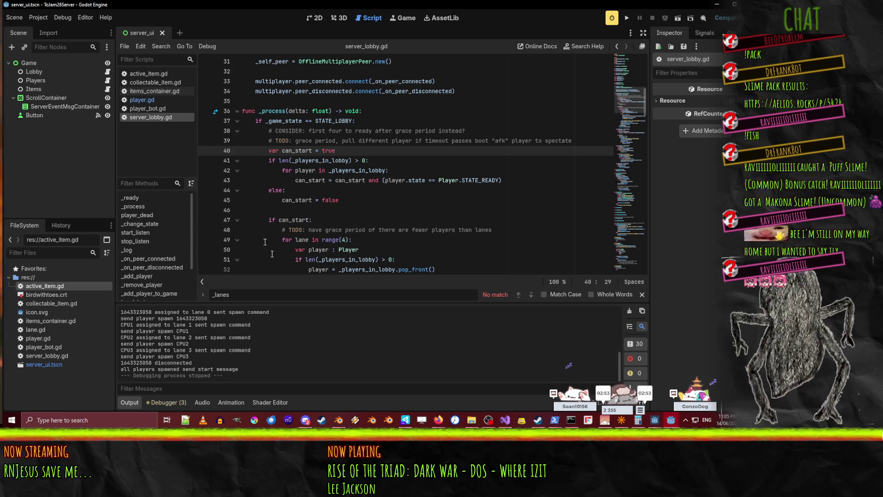
{"action": "left_click", "coordinate": [370, 180]}
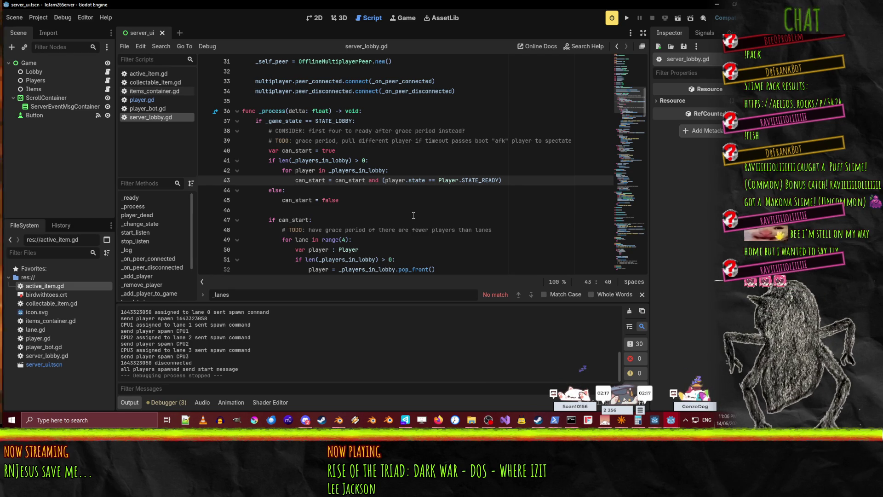
{"action": "left_click", "coordinate": [441, 191]}
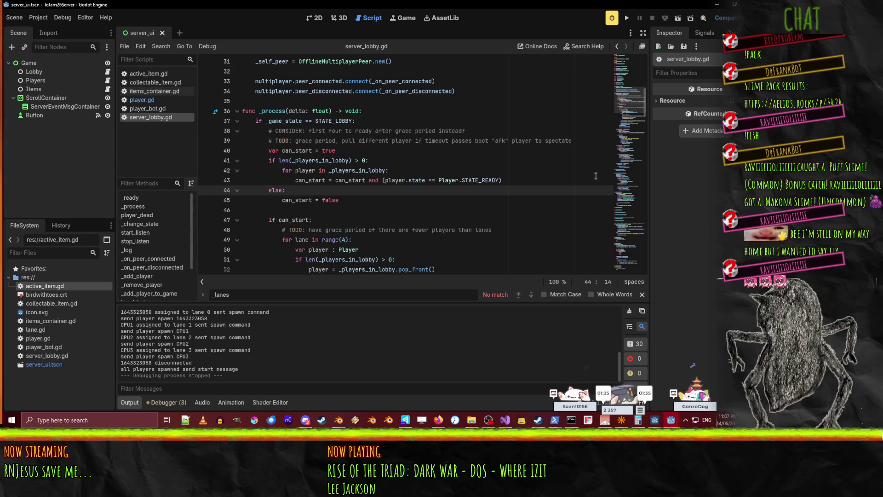
{"action": "scroll", "coordinate": [554, 178], "scroll_direction": "up", "scroll_amount": 7}
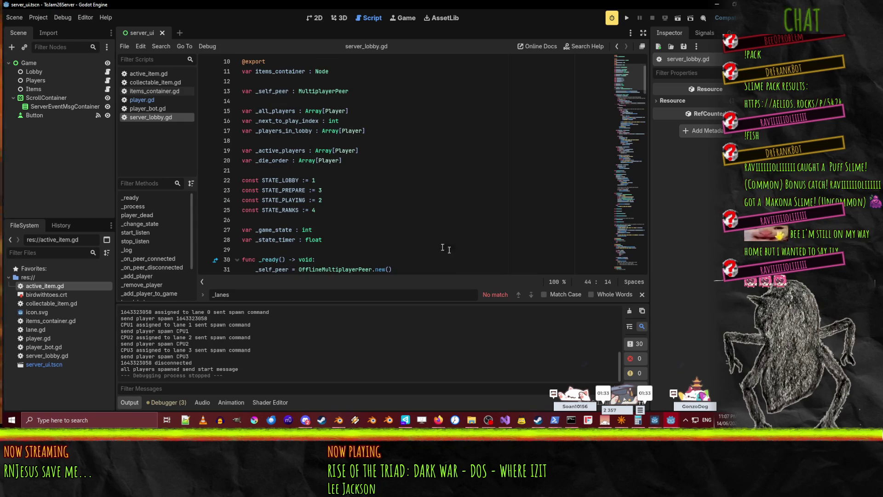
- Search server_lobby.gd for _next_to_play_index and step through each match
{"action": "scroll", "coordinate": [442, 221], "scroll_direction": "up", "scroll_amount": 3}
{"action": "scroll", "coordinate": [427, 193], "scroll_direction": "down", "scroll_amount": 5}
{"action": "scroll", "coordinate": [421, 178], "scroll_direction": "up", "scroll_amount": 2}
{"action": "double_click", "coordinate": [295, 120]}
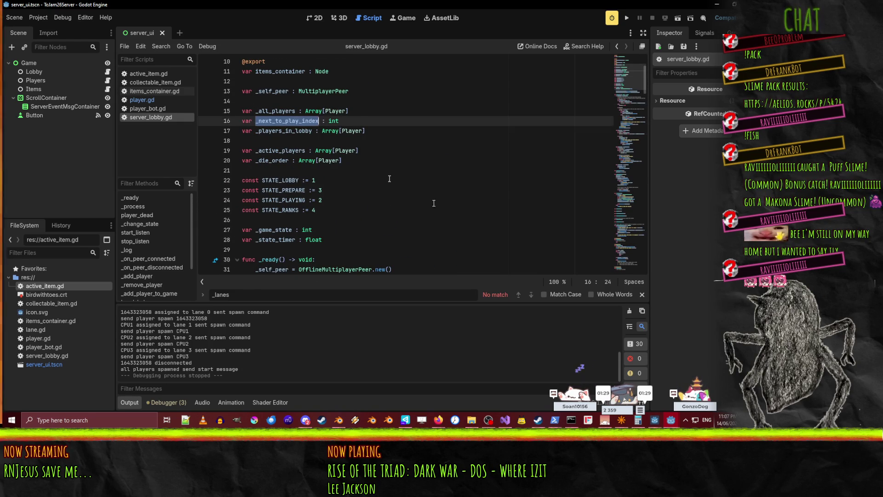
{"action": "key", "text": "ctrl+f"}
{"action": "left_click", "coordinate": [532, 294]}
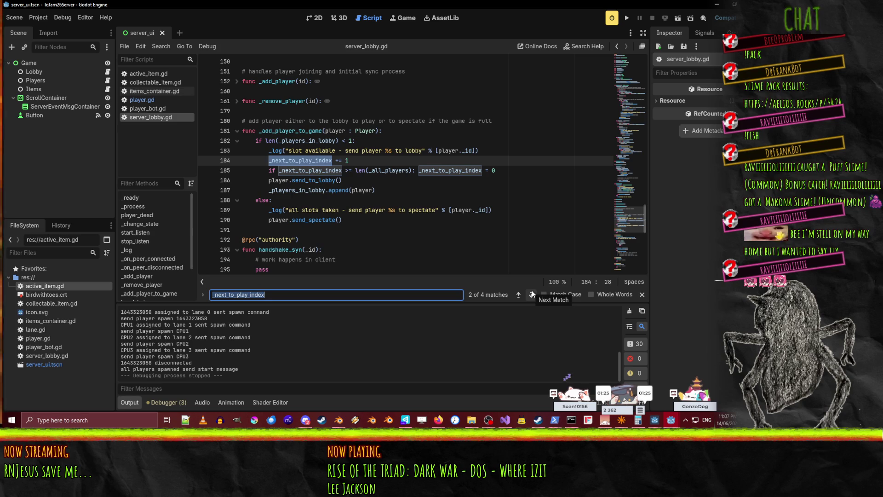
{"action": "left_click", "coordinate": [533, 295]}
{"action": "left_click", "coordinate": [532, 295]}
{"action": "left_click", "coordinate": [532, 294]}
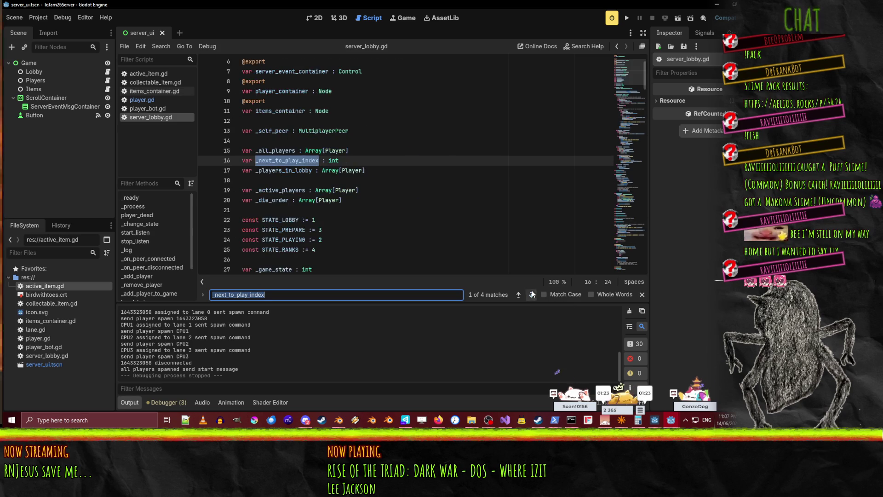
{"action": "left_click", "coordinate": [518, 294]}
- Revisit the _next_to_play_index matches on lines 184-185, then run the server project
{"action": "left_click", "coordinate": [451, 151]}
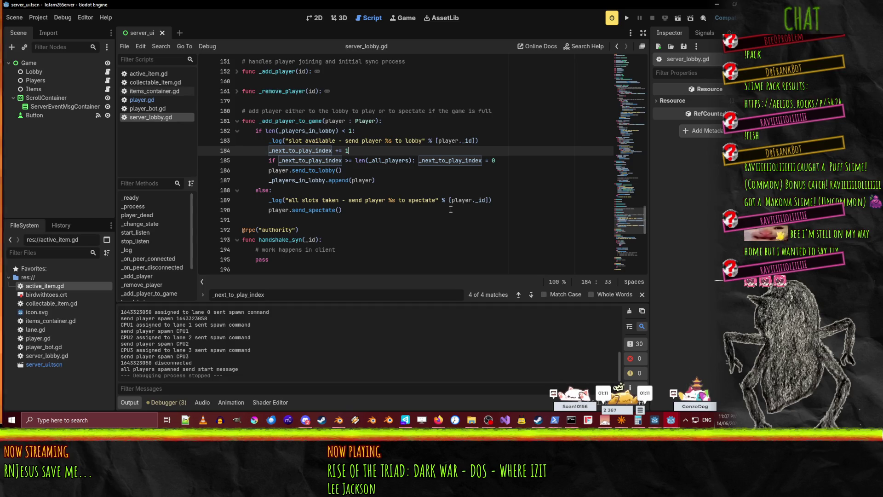
{"action": "left_click", "coordinate": [532, 295]}
{"action": "left_click", "coordinate": [535, 294]}
{"action": "left_click", "coordinate": [534, 294]}
{"action": "left_click", "coordinate": [535, 295]}
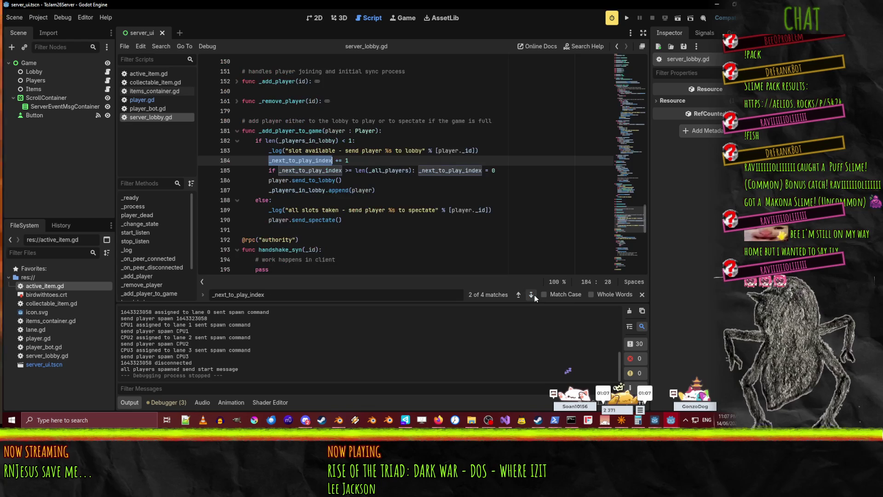
{"action": "scroll", "coordinate": [514, 180], "scroll_direction": "down", "scroll_amount": 2}
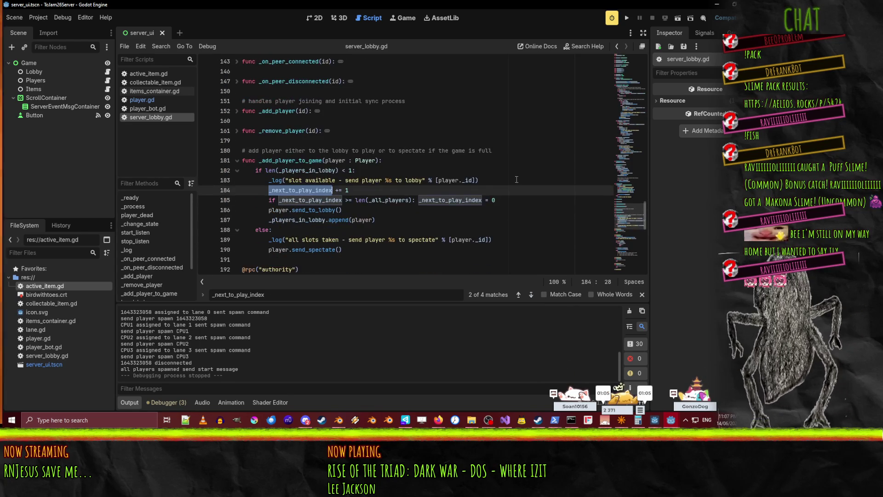
{"action": "left_click", "coordinate": [627, 19]}
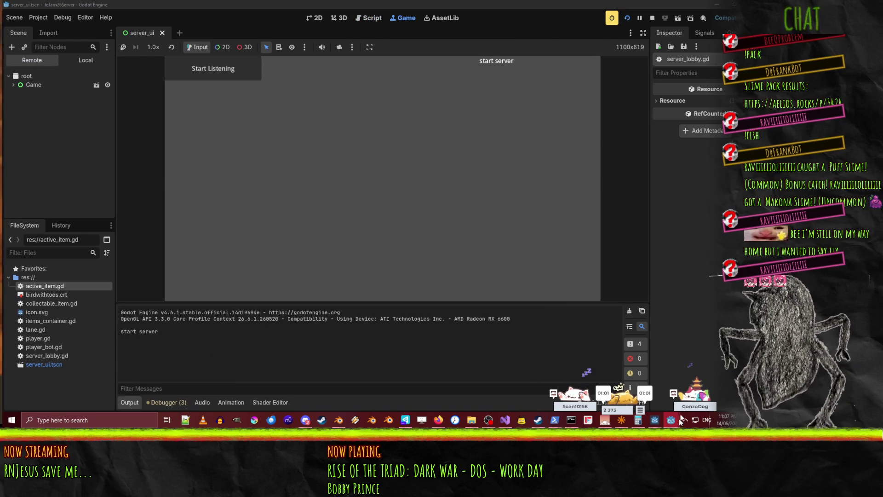
- Run the lobby_and_title client, join the game, and drop two items into race lanes
{"action": "mouse_move", "coordinate": [671, 420]}
{"action": "left_click", "coordinate": [639, 386]}
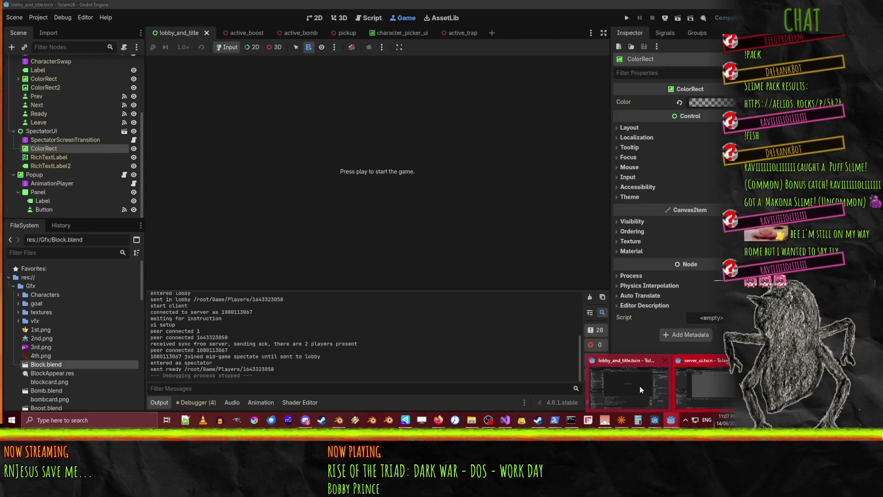
{"action": "left_click", "coordinate": [624, 17]}
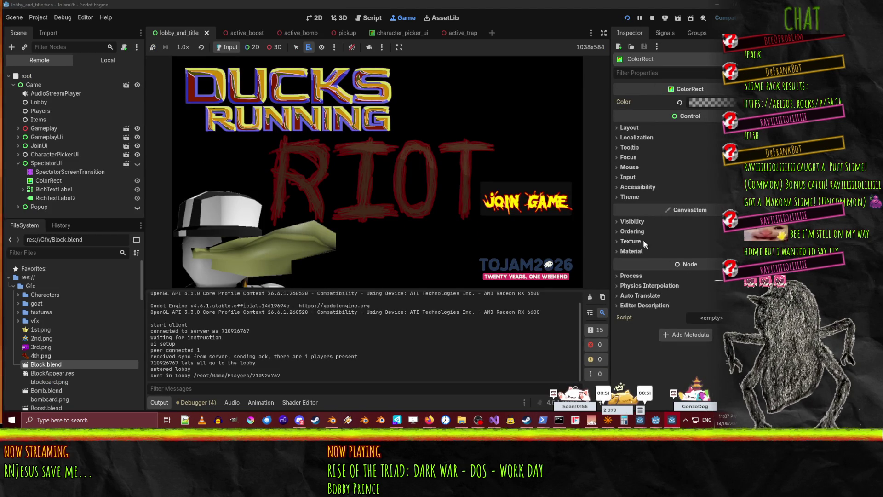
{"action": "left_click", "coordinate": [533, 206]}
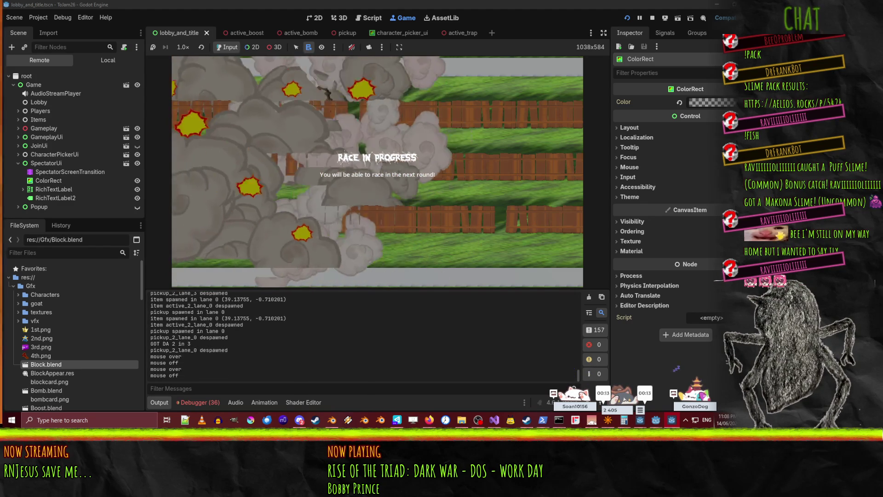
{"action": "left_click", "coordinate": [251, 170]}
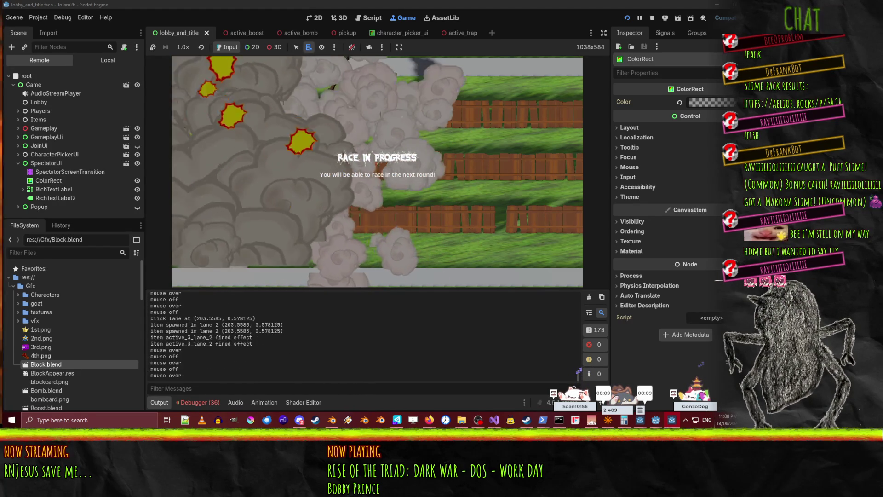
{"action": "left_click", "coordinate": [276, 138]}
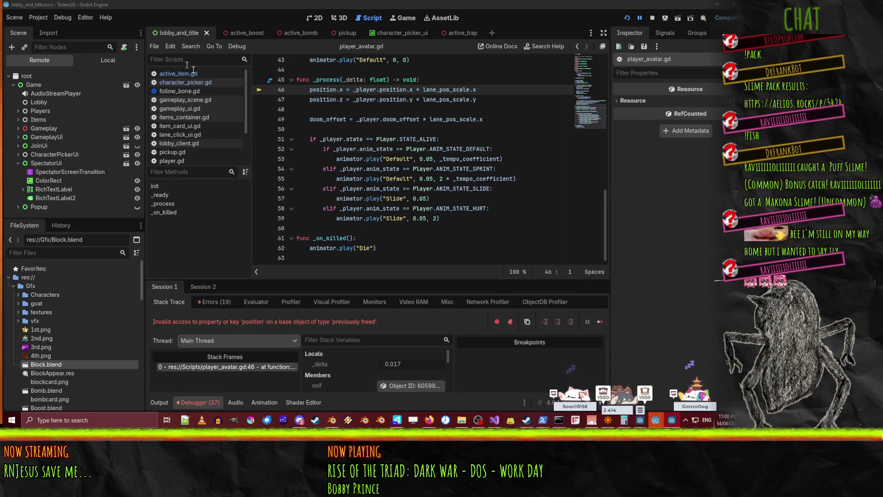
- Inspect the freed _player.position access on line 46 of player_avatar.gd's _process
{"action": "scroll", "coordinate": [416, 153], "scroll_direction": "up", "scroll_amount": 2}
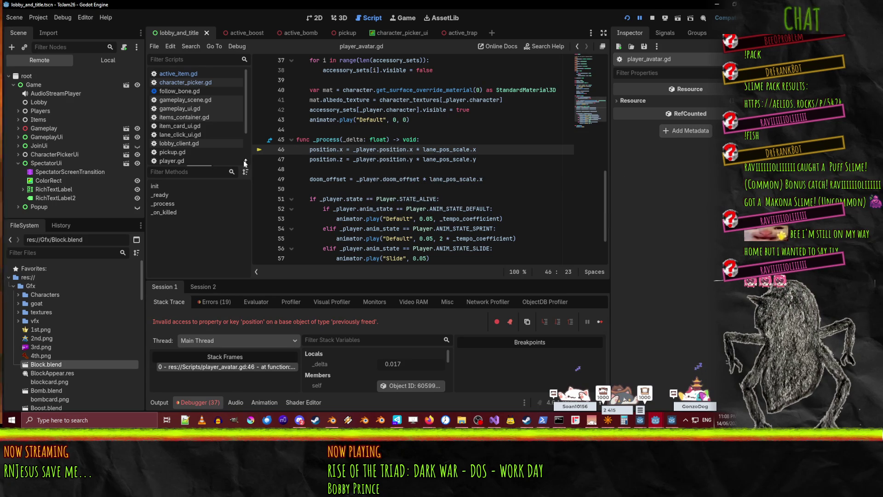
{"action": "left_click", "coordinate": [369, 150]}
{"action": "scroll", "coordinate": [460, 159], "scroll_direction": "up", "scroll_amount": 4}
{"action": "scroll", "coordinate": [487, 163], "scroll_direction": "down", "scroll_amount": 4}
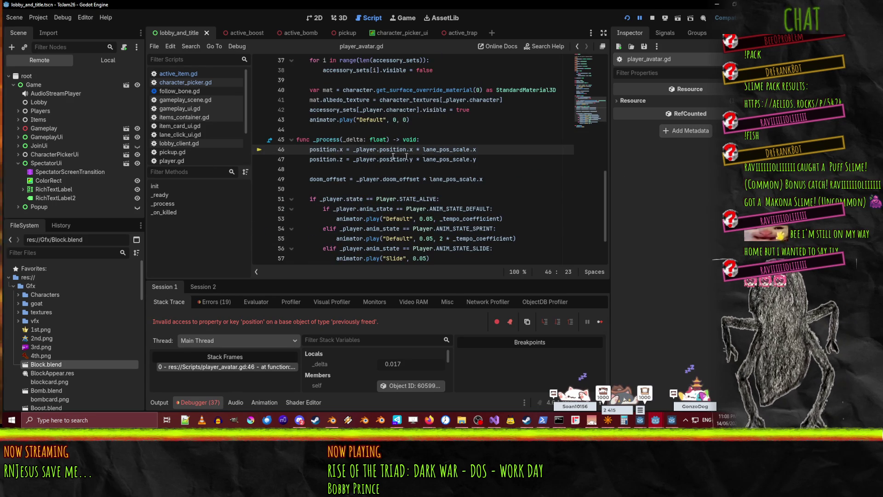
{"action": "left_click", "coordinate": [412, 151]}
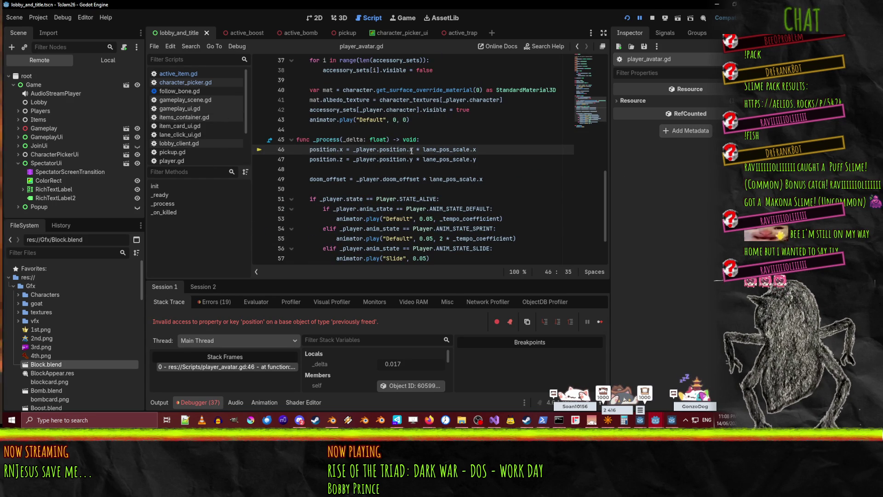
{"action": "scroll", "coordinate": [417, 157], "scroll_direction": "up", "scroll_amount": 2}
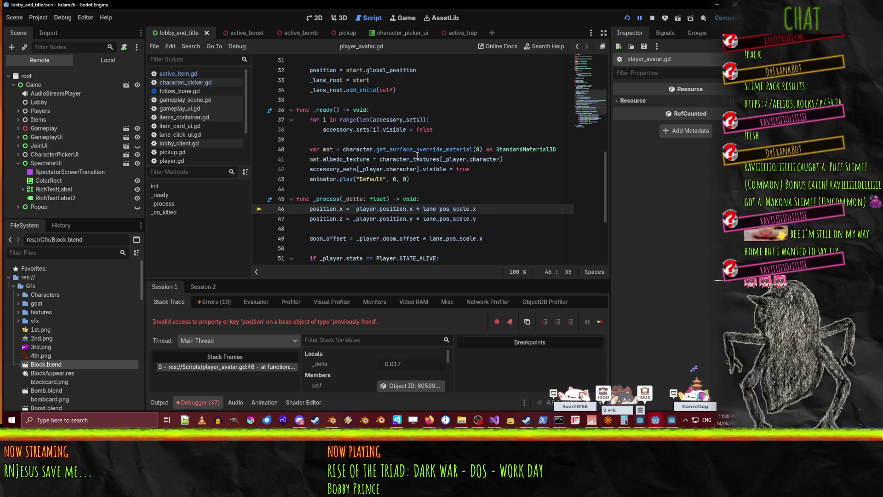
{"action": "scroll", "coordinate": [417, 156], "scroll_direction": "down", "scroll_amount": 2}
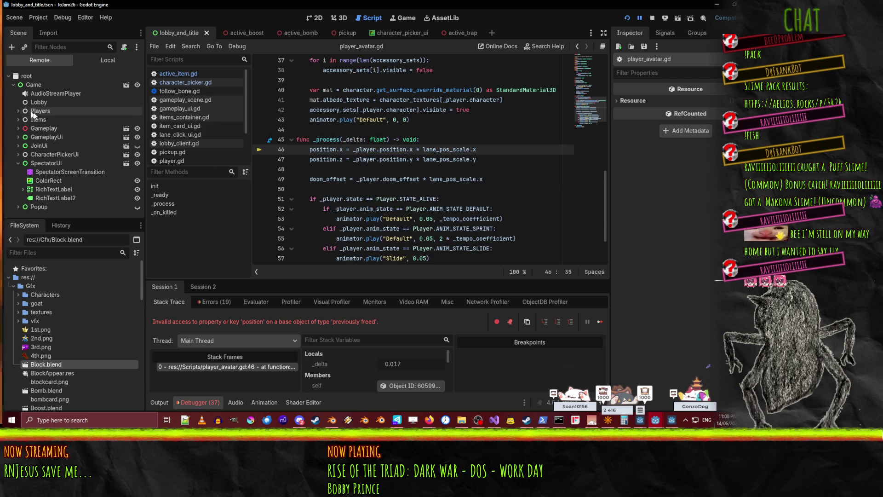
{"action": "scroll", "coordinate": [329, 150], "scroll_direction": "up", "scroll_amount": 1}
{"action": "left_click", "coordinate": [453, 179]}
{"action": "scroll", "coordinate": [511, 181], "scroll_direction": "up", "scroll_amount": 6}
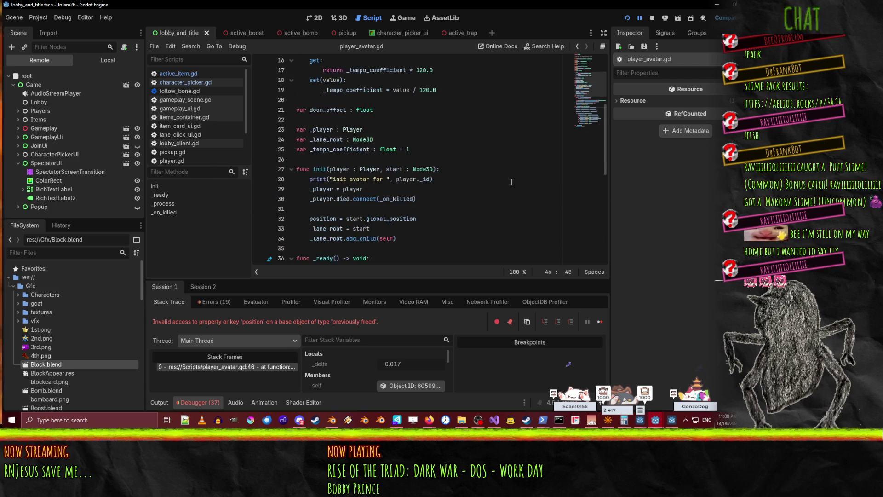
{"action": "scroll", "coordinate": [512, 181], "scroll_direction": "down", "scroll_amount": 6}
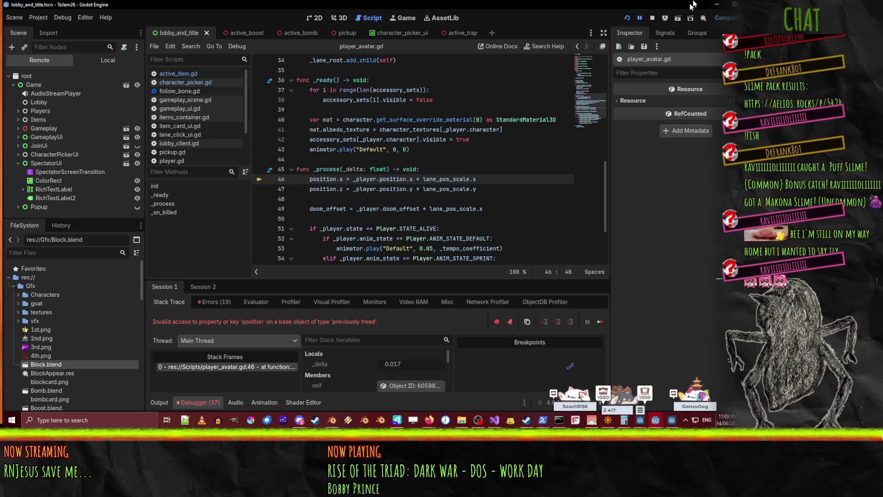
- Stop the game and review the _process header and faulting line 46 in player_avatar.gd
{"action": "left_click", "coordinate": [652, 17]}
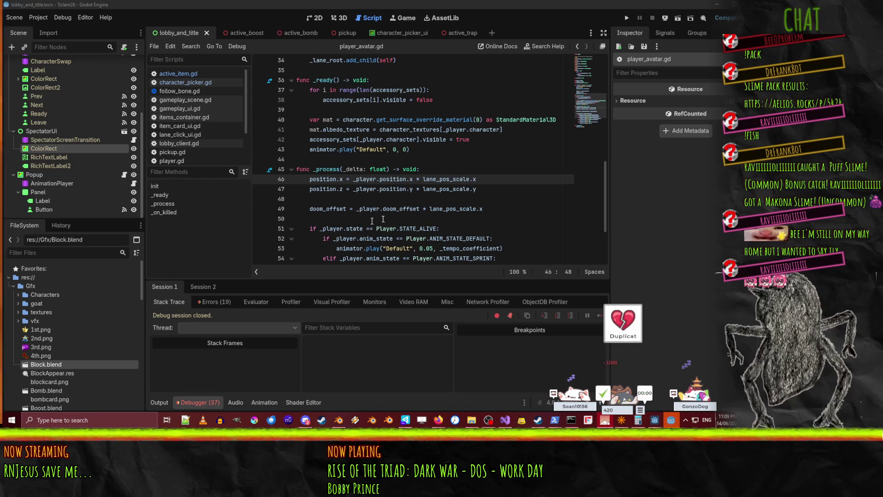
{"action": "left_click", "coordinate": [342, 171]}
{"action": "left_click", "coordinate": [462, 179]}
{"action": "scroll", "coordinate": [463, 184], "scroll_direction": "up", "scroll_amount": 10}
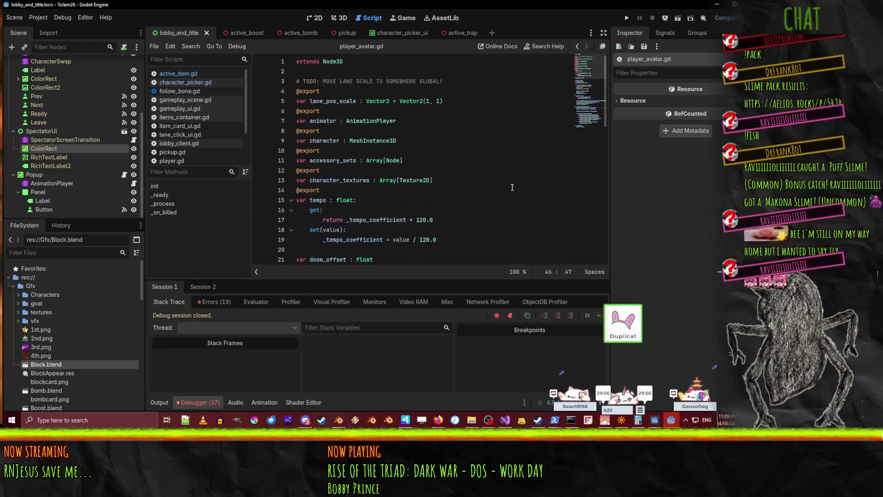
{"action": "scroll", "coordinate": [510, 188], "scroll_direction": "down", "scroll_amount": 11}
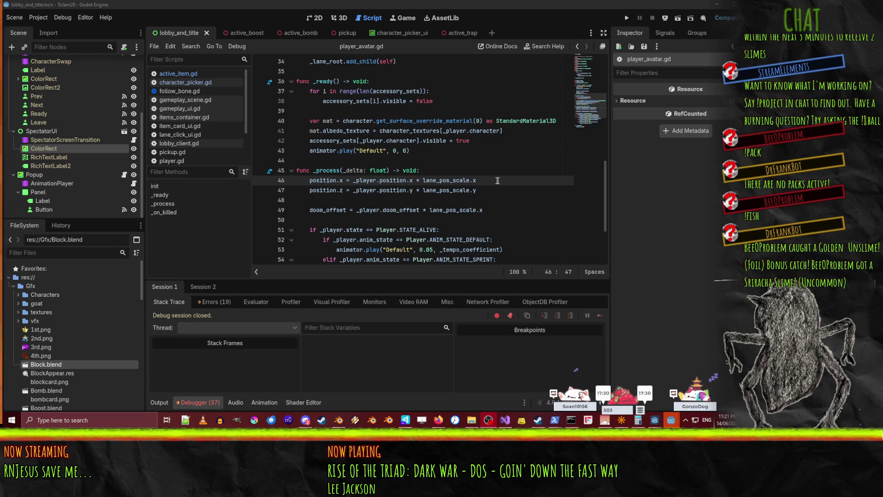
- Show Session 1's Errors (19) list in the Debugger and scroll through it
{"action": "left_click", "coordinate": [494, 180]}
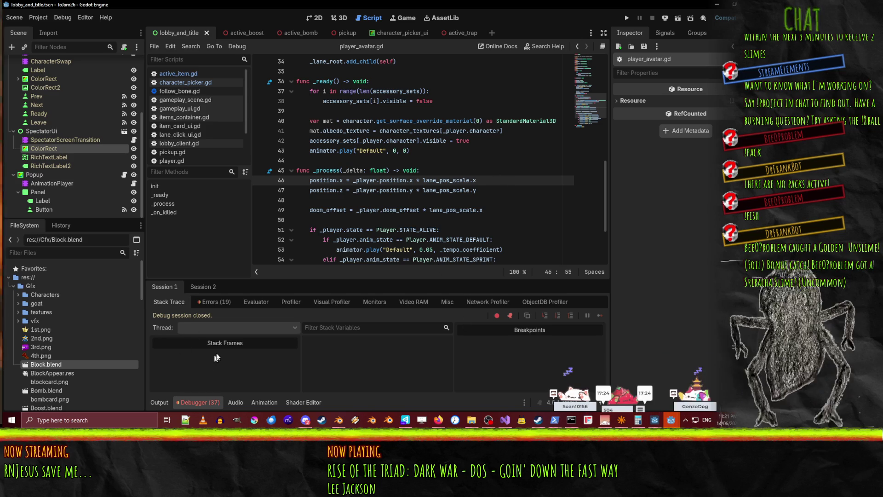
{"action": "left_click", "coordinate": [201, 290]}
{"action": "left_click", "coordinate": [169, 291]}
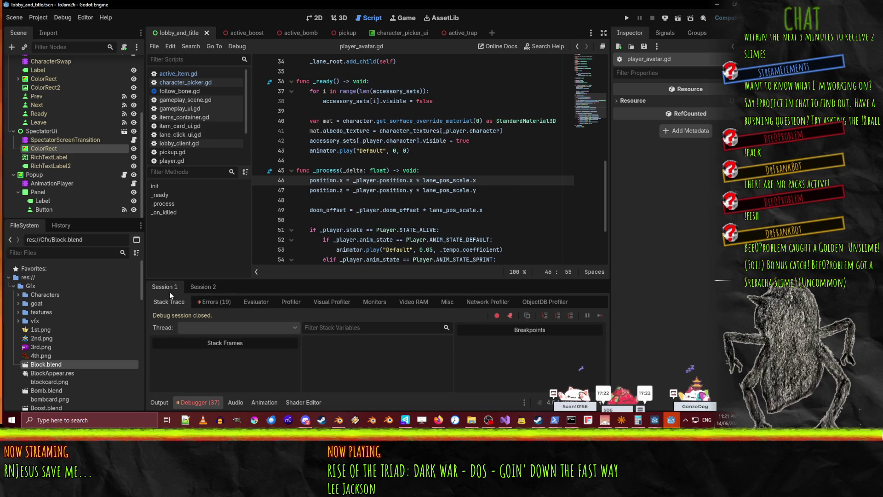
{"action": "left_click", "coordinate": [214, 302]}
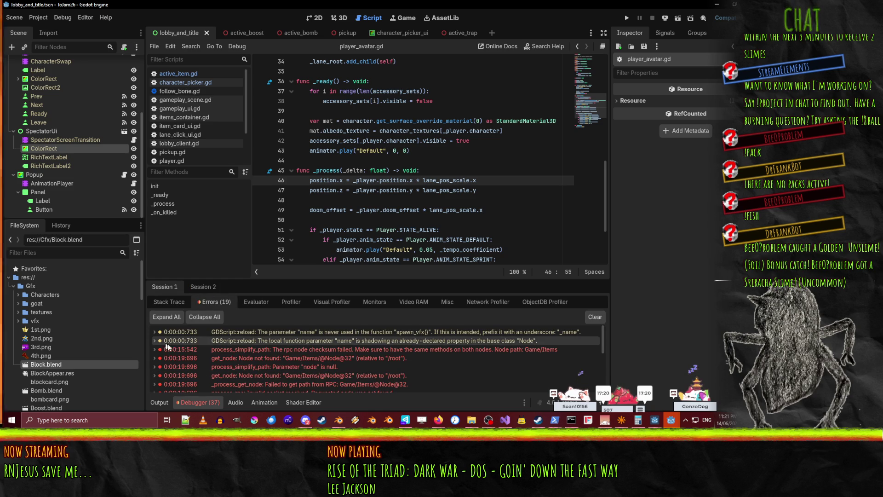
{"action": "scroll", "coordinate": [365, 351], "scroll_direction": "down", "scroll_amount": 5}
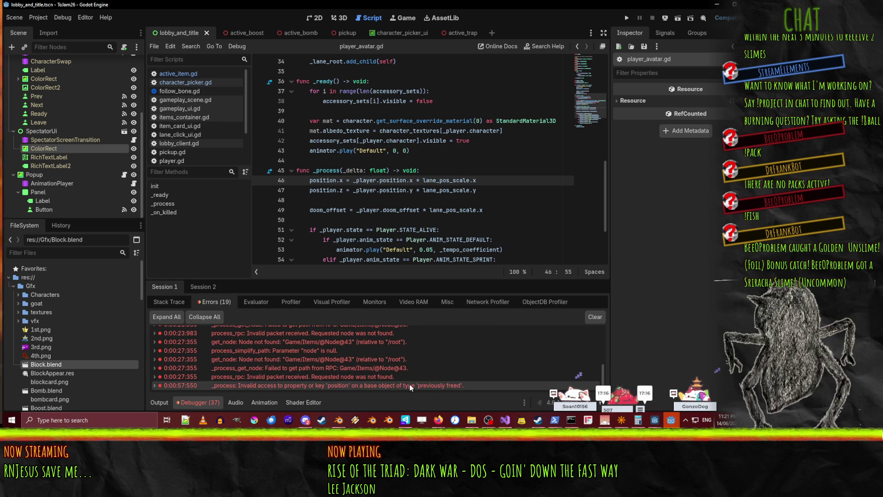
{"action": "scroll", "coordinate": [409, 385], "scroll_direction": "up", "scroll_amount": 5}
{"action": "scroll", "coordinate": [399, 383], "scroll_direction": "up", "scroll_amount": 1}
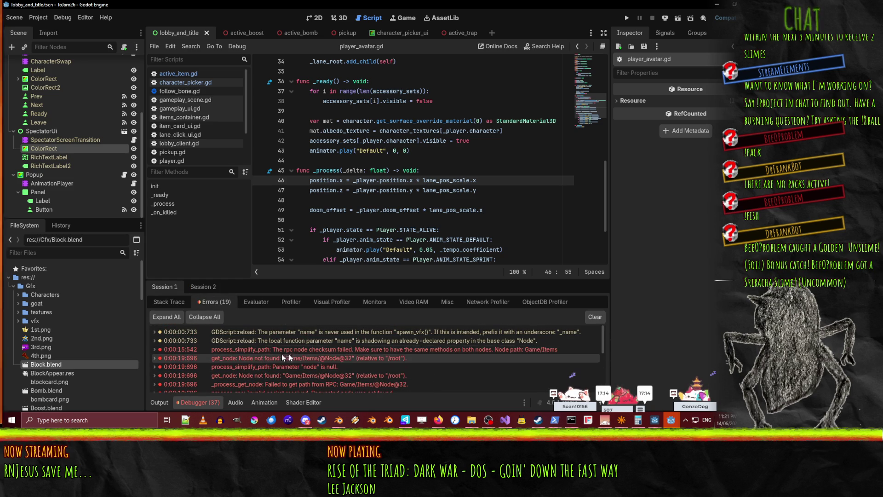
{"action": "scroll", "coordinate": [372, 364], "scroll_direction": "down", "scroll_amount": 3}
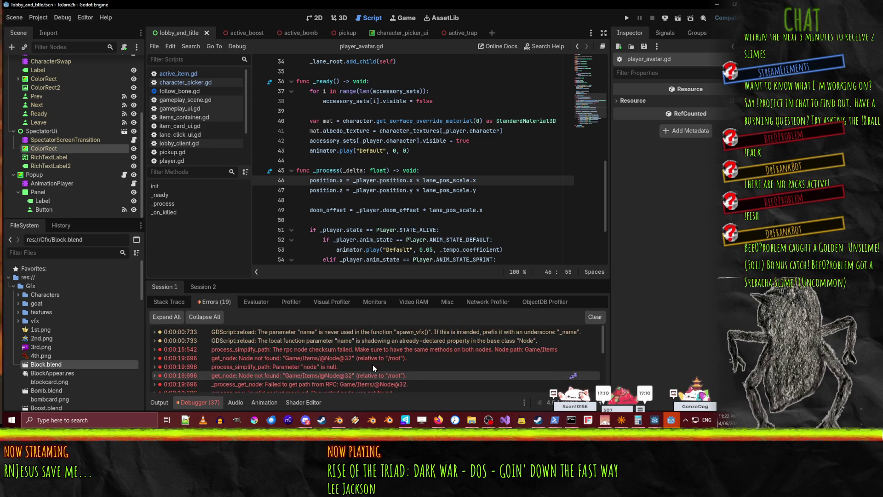
- Check Session 2's Errors (18), return to Session 1, then switch to the server_ui window
{"action": "left_click", "coordinate": [201, 287]}
{"action": "left_click", "coordinate": [214, 301]}
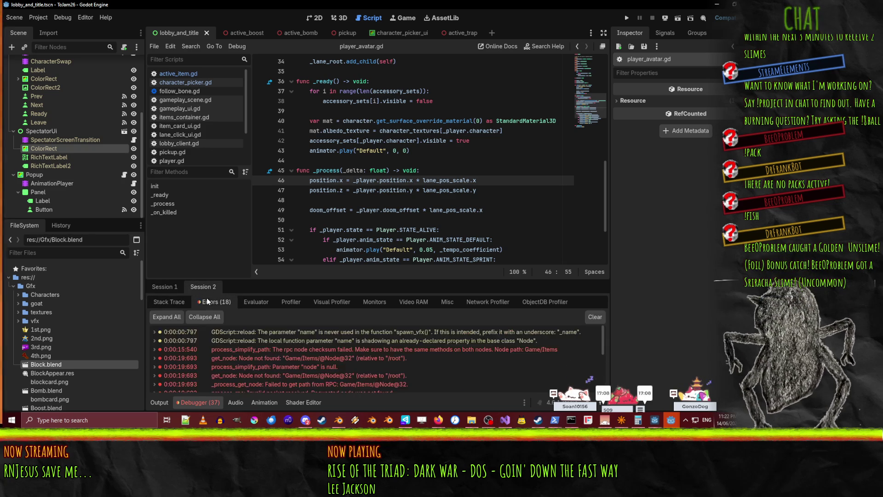
{"action": "scroll", "coordinate": [341, 363], "scroll_direction": "down", "scroll_amount": 5}
{"action": "scroll", "coordinate": [341, 363], "scroll_direction": "up", "scroll_amount": 5}
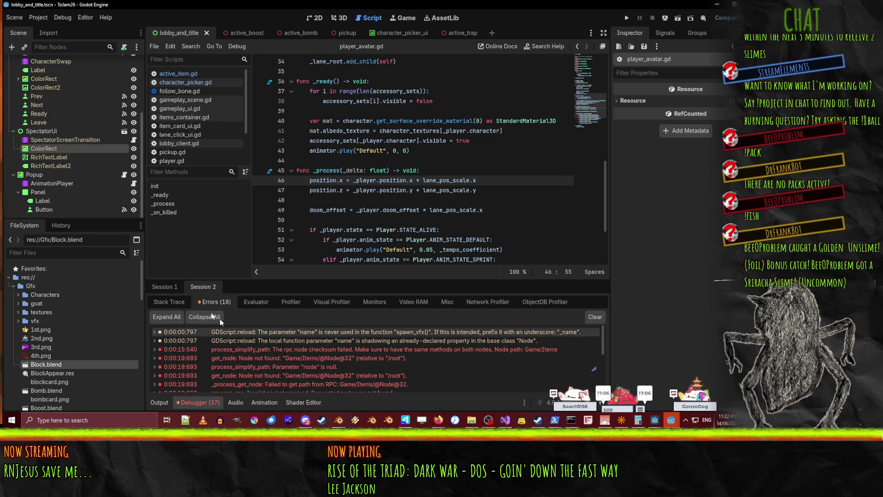
{"action": "left_click", "coordinate": [165, 286]}
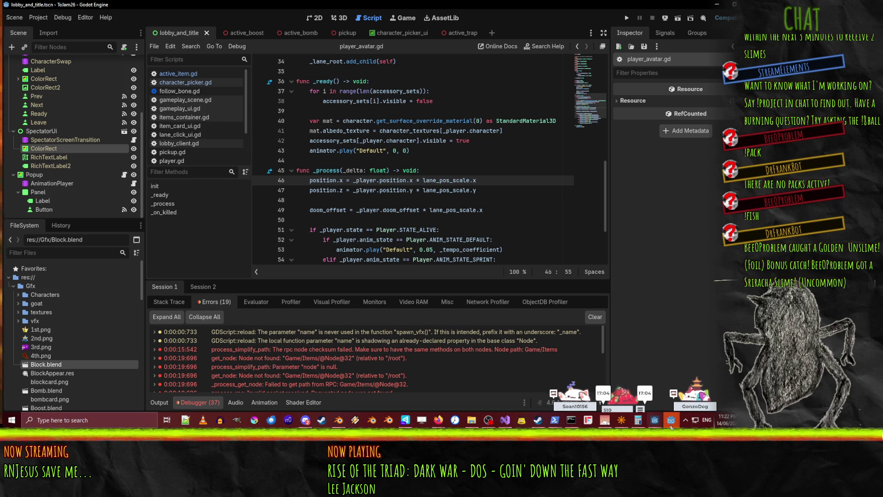
{"action": "mouse_move", "coordinate": [671, 419]}
{"action": "left_click", "coordinate": [718, 377]}
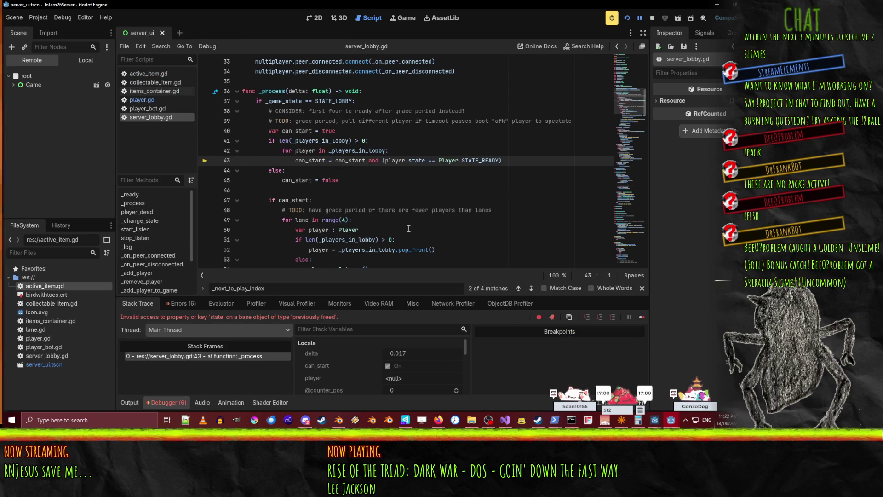
- Stop the broken server session and rerun the project with F5, following the round's log in Output
{"action": "left_click", "coordinate": [653, 18]}
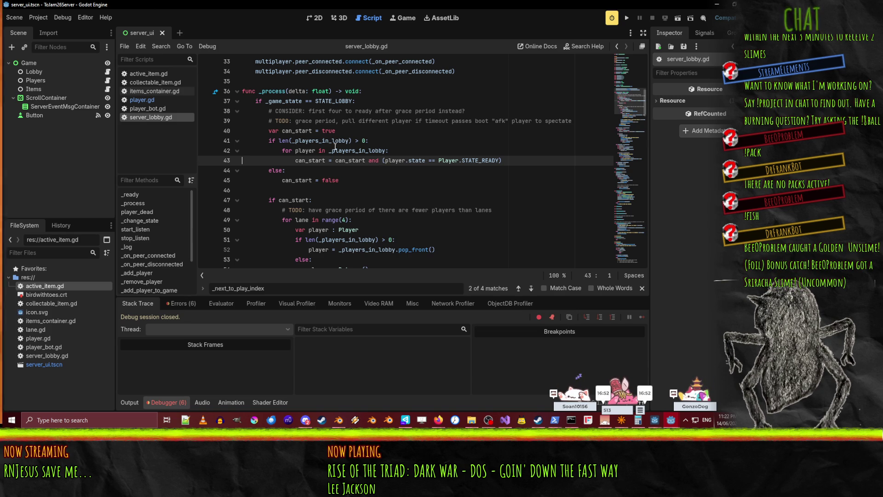
{"action": "double_click", "coordinate": [316, 141]}
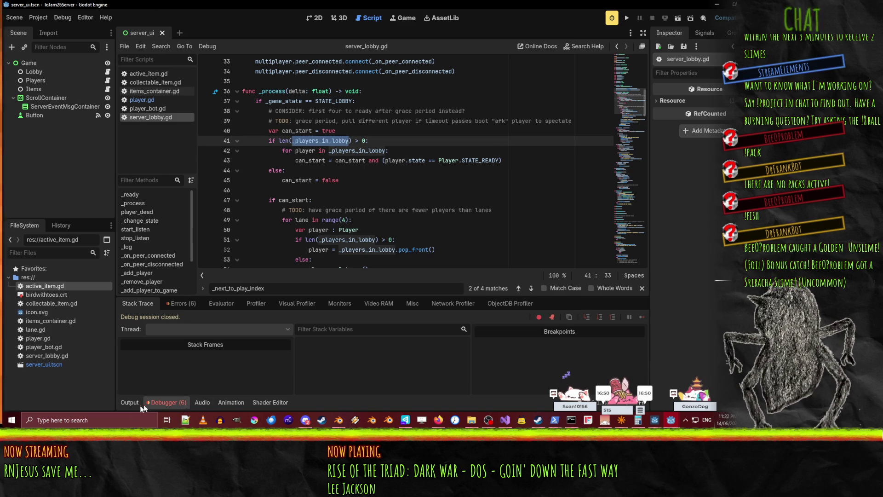
{"action": "left_click", "coordinate": [134, 406]}
{"action": "key", "text": "F5"}
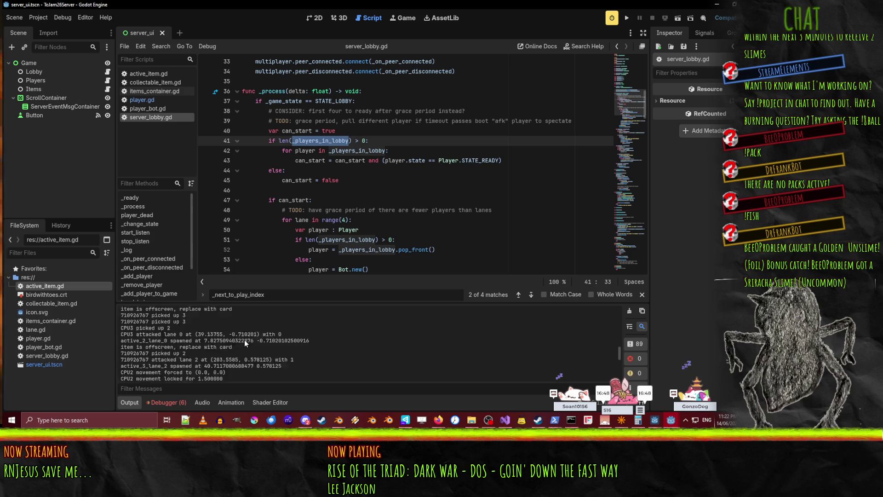
{"action": "key", "text": "F5"}
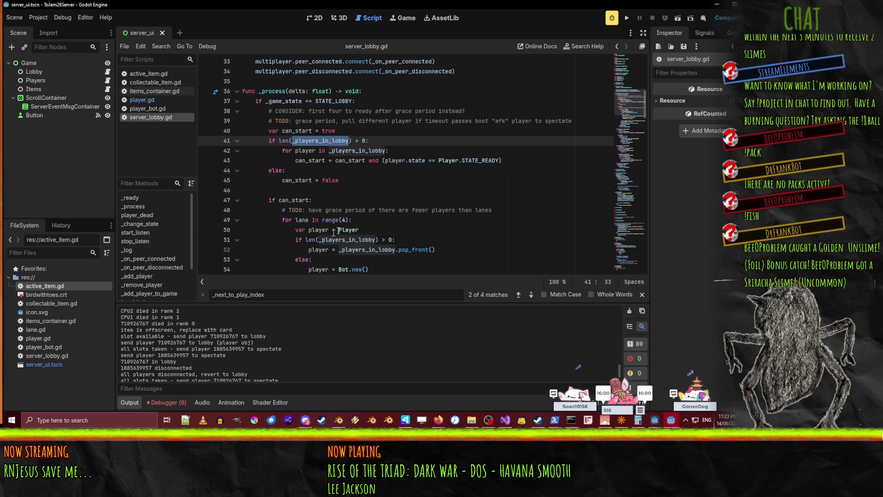
{"action": "left_click", "coordinate": [349, 180]}
- Search server_lobby.gd for _next_to_play_index and select its use on line 184
{"action": "scroll", "coordinate": [421, 183], "scroll_direction": "up", "scroll_amount": 2}
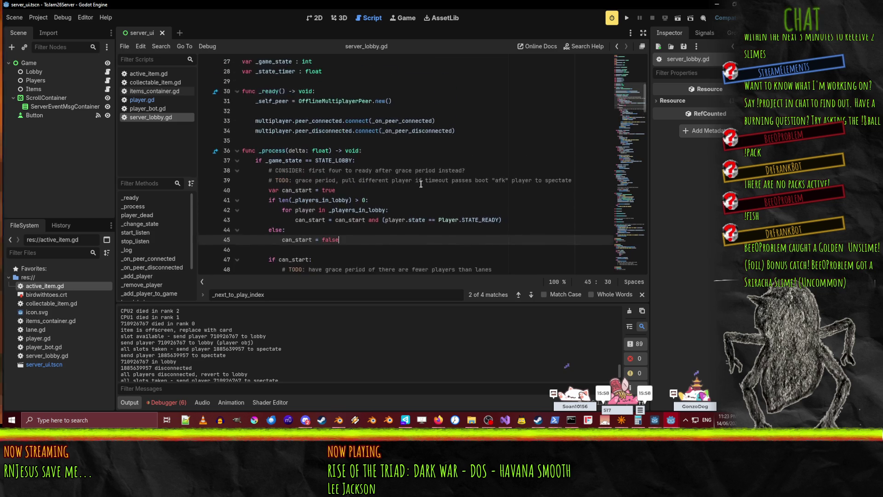
{"action": "scroll", "coordinate": [421, 184], "scroll_direction": "down", "scroll_amount": 10}
{"action": "scroll", "coordinate": [419, 186], "scroll_direction": "up", "scroll_amount": 1}
{"action": "scroll", "coordinate": [474, 195], "scroll_direction": "down", "scroll_amount": 12}
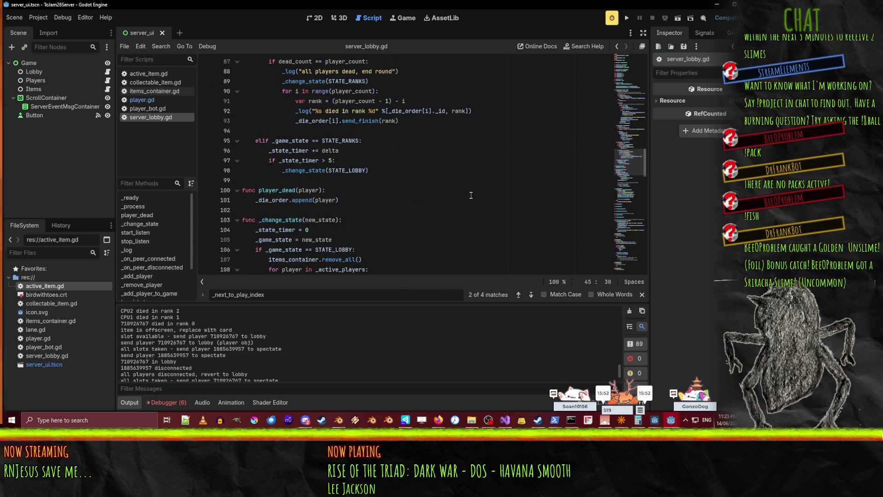
{"action": "key", "text": "ctrl+f"}
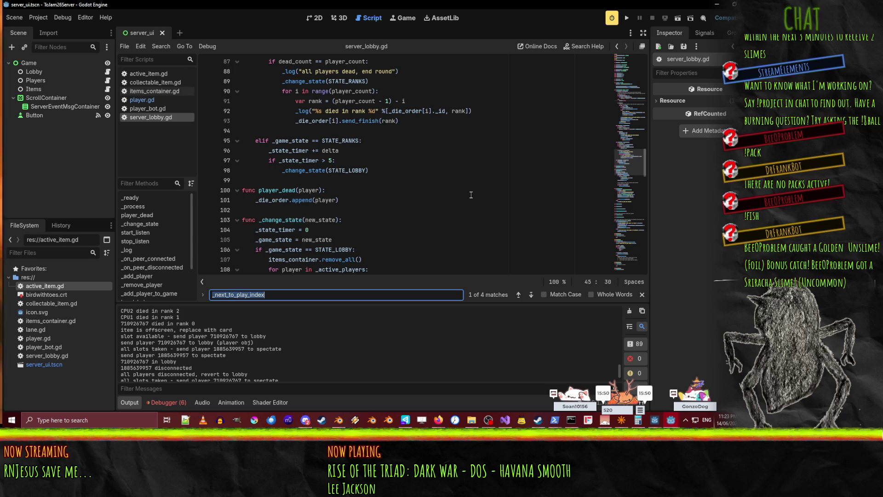
{"action": "key", "text": "Return"}
{"action": "left_click", "coordinate": [471, 195]}
{"action": "double_click", "coordinate": [312, 161]}
- Trace _add_player_to_game from its line 181 definition to its matches, including the call on line 209
{"action": "scroll", "coordinate": [287, 195], "scroll_direction": "up", "scroll_amount": 2}
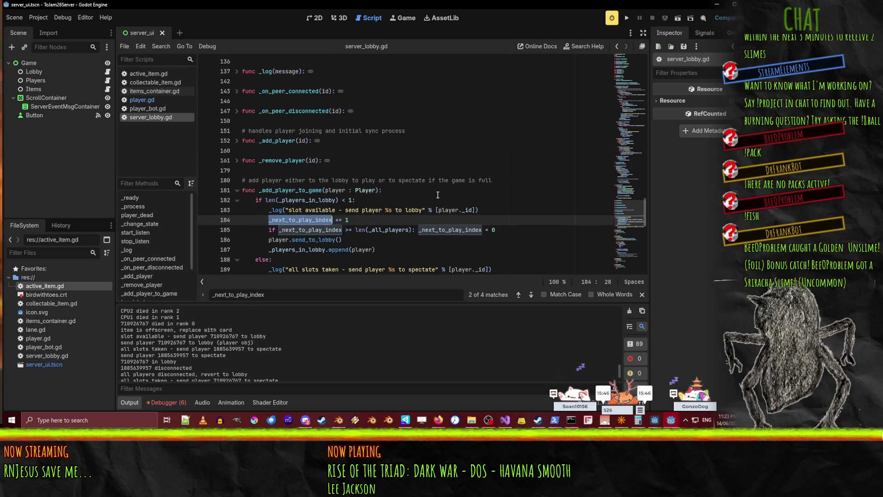
{"action": "double_click", "coordinate": [287, 192]}
{"action": "key", "text": "ctrl+f"}
{"action": "key", "text": "Return"}
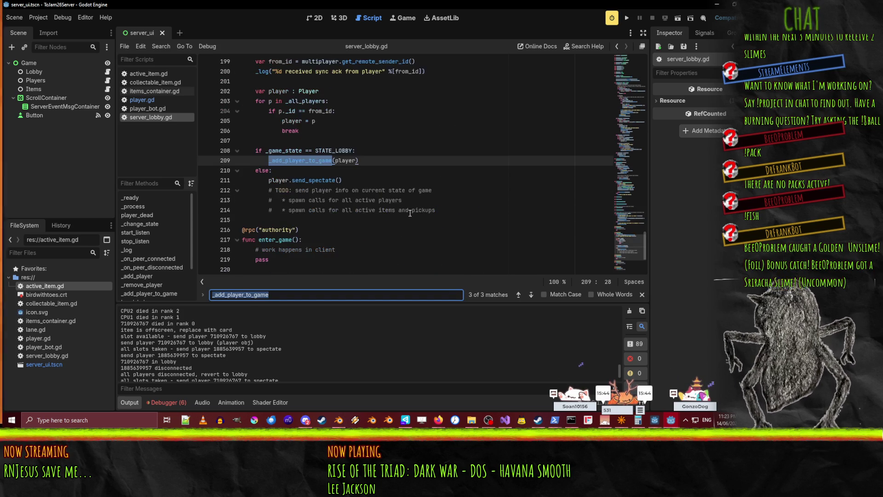
{"action": "key", "text": "shift+Return"}
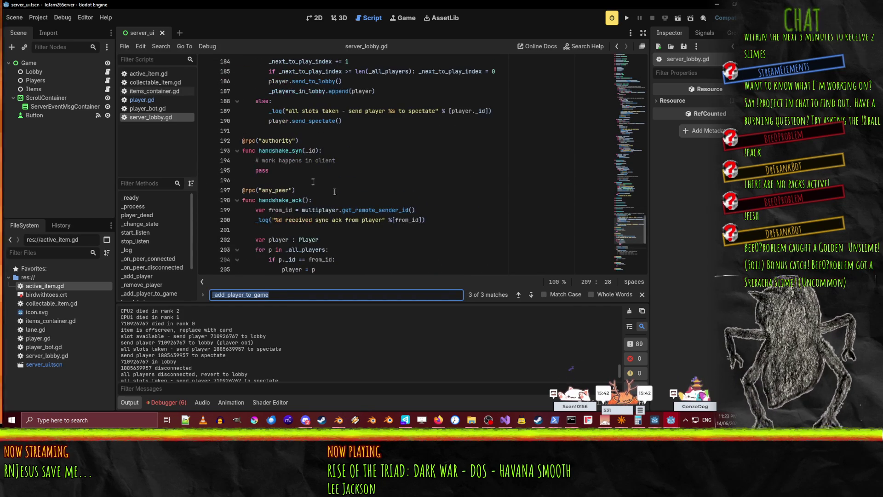
{"action": "key", "text": "Return"}
{"action": "key", "text": "Return"}
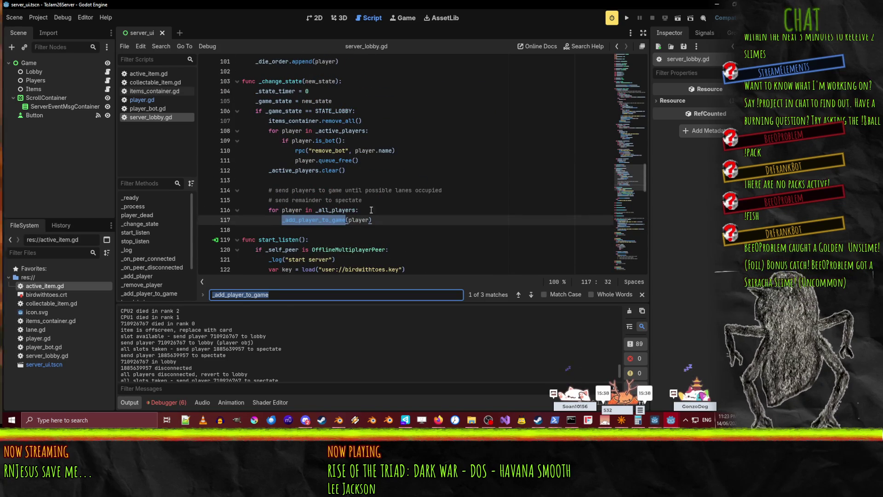
- Add a _next_to_play_index line after the spectate comment on line 115, then undo it
{"action": "left_click", "coordinate": [376, 204]}
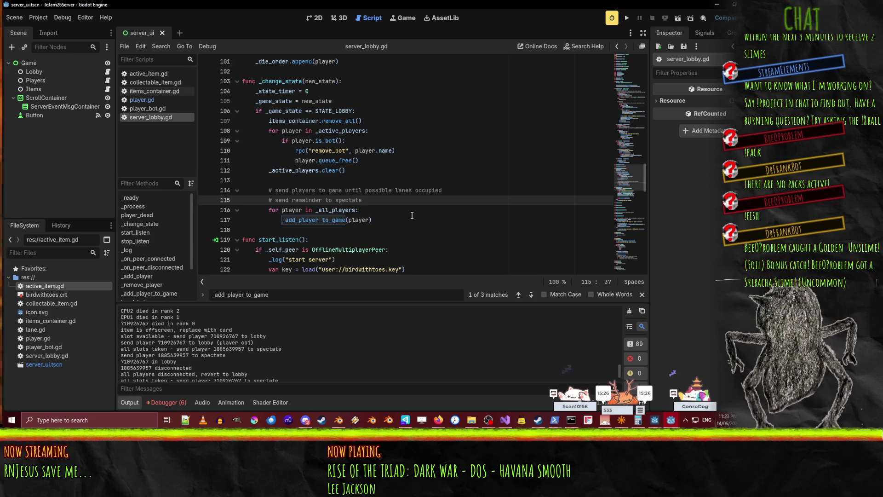
{"action": "key", "text": "Return"}
{"action": "type", "text": "_next_to_play_index"}
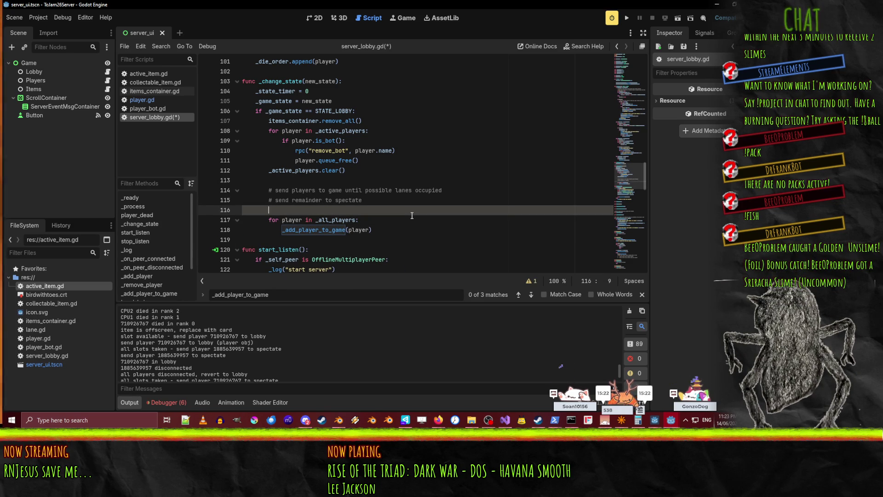
{"action": "key", "text": "ctrl+z"}
{"action": "key", "text": "ctrl+z"}
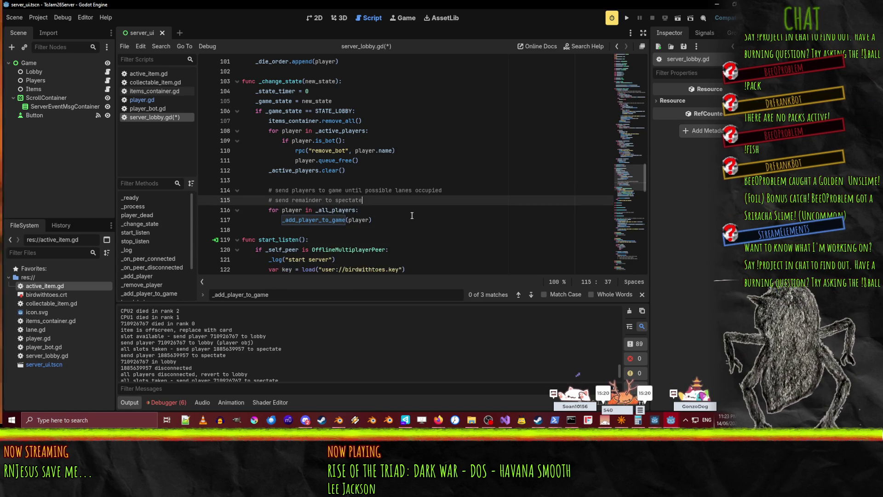